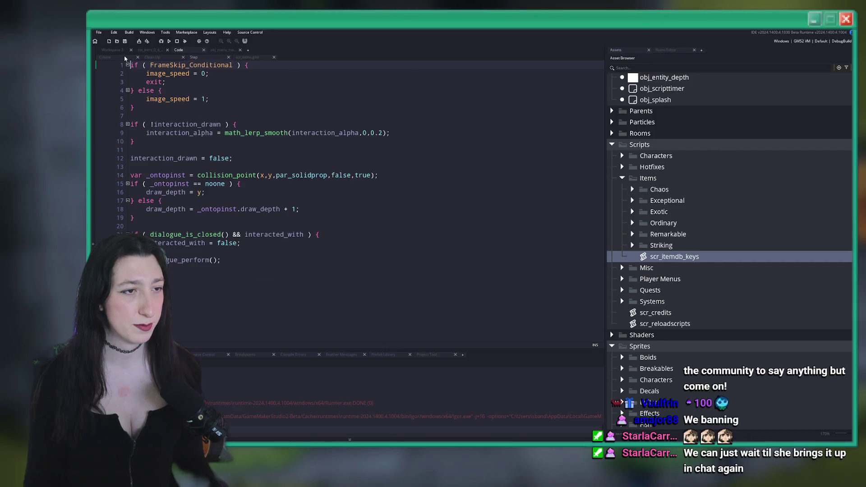
{"action": "left_click", "coordinate": [182, 57]}
Close the open code editors, open the main menu object's code and hide the side docks.
{"action": "middle_click", "coordinate": [197, 51]}
{"action": "left_click", "coordinate": [215, 50]}
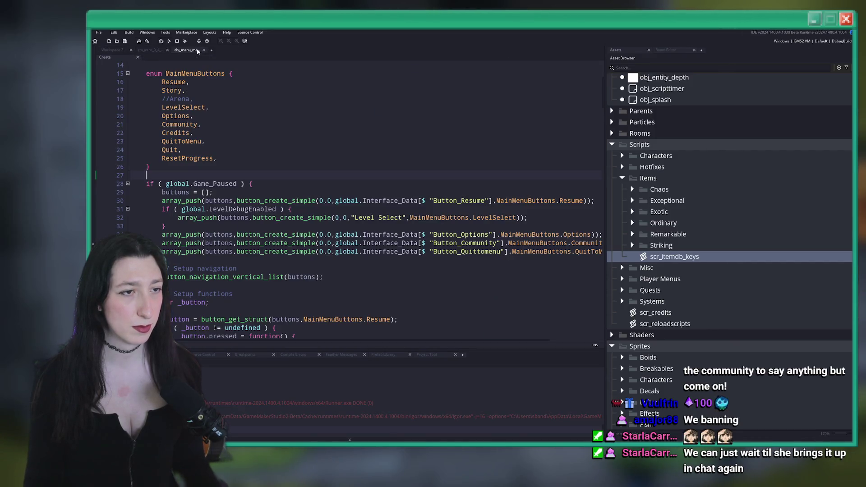
{"action": "key", "text": "F12"}
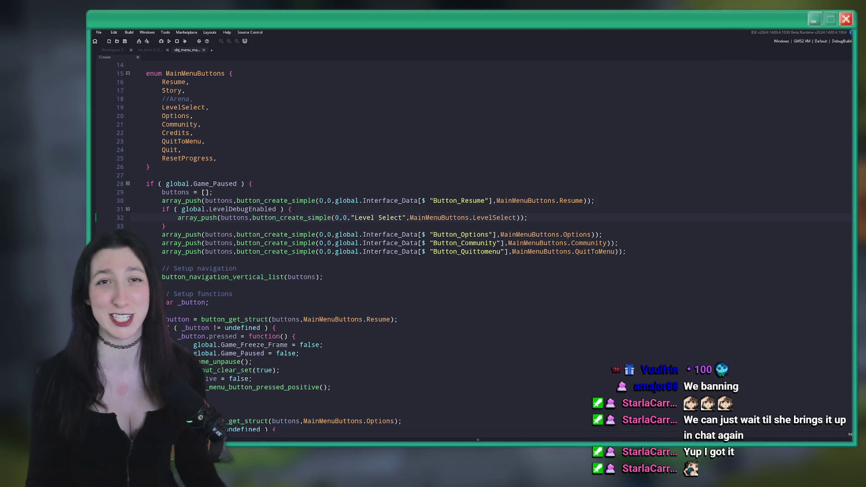
Find the RESET PROGRESS button line in the menu code, then switch to the Interface spreadsheet.
{"action": "left_click", "coordinate": [686, 205]}
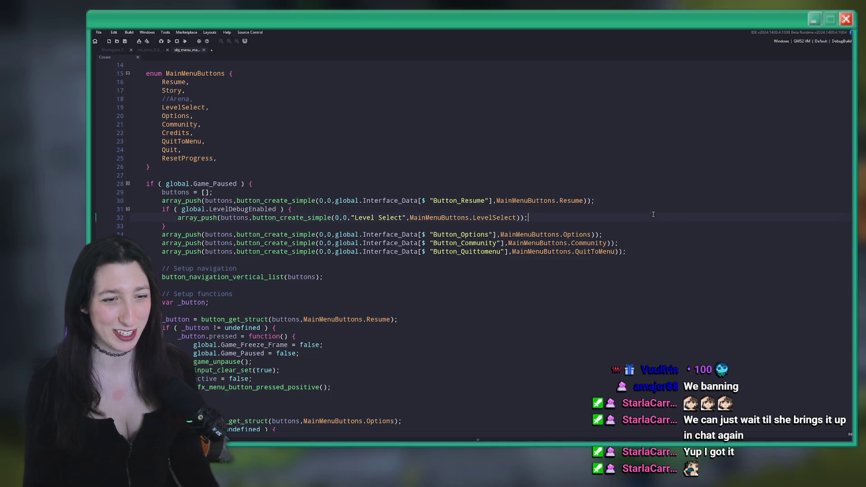
{"action": "scroll", "coordinate": [653, 215], "scroll_direction": "down", "scroll_amount": 12}
{"action": "scroll", "coordinate": [612, 265], "scroll_direction": "down", "scroll_amount": 20}
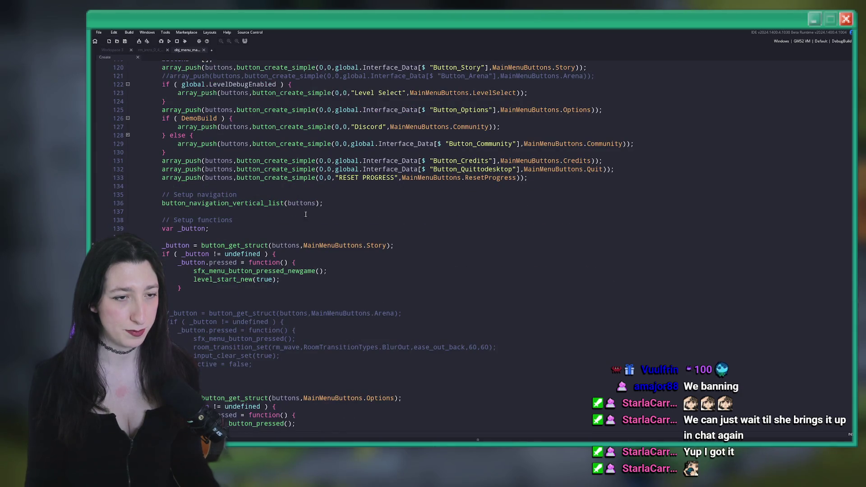
{"action": "scroll", "coordinate": [315, 212], "scroll_direction": "up", "scroll_amount": 2}
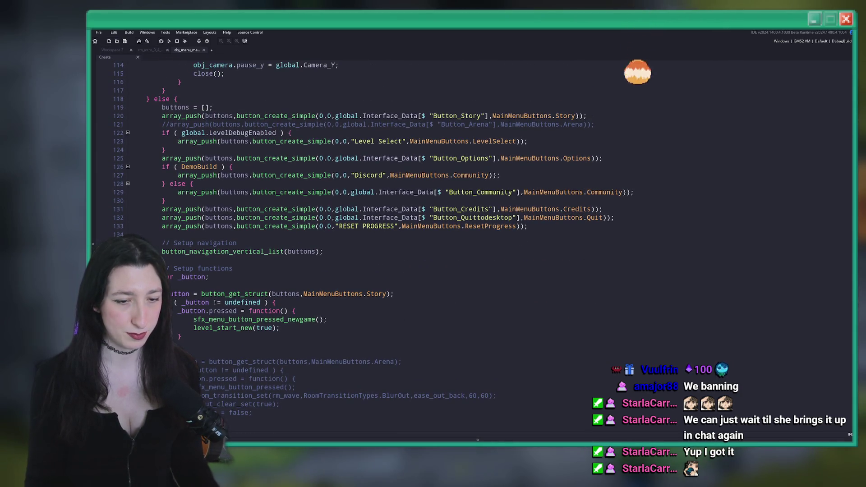
{"action": "mouse_move", "coordinate": [498, 441]}
{"action": "left_click", "coordinate": [531, 414]}
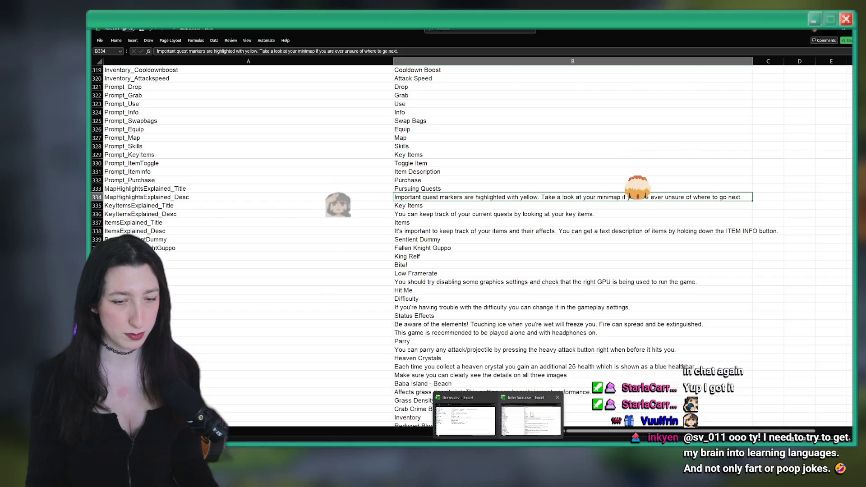
Add the Reset Progress button key and its 'Reset Progress' label in row 366.
{"action": "scroll", "coordinate": [397, 258], "scroll_direction": "down", "scroll_amount": 8}
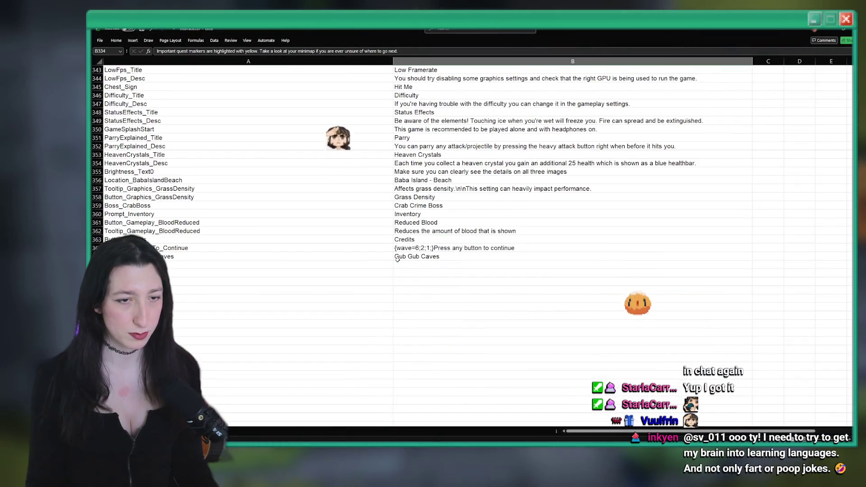
{"action": "scroll", "coordinate": [344, 284], "scroll_direction": "up", "scroll_amount": 2}
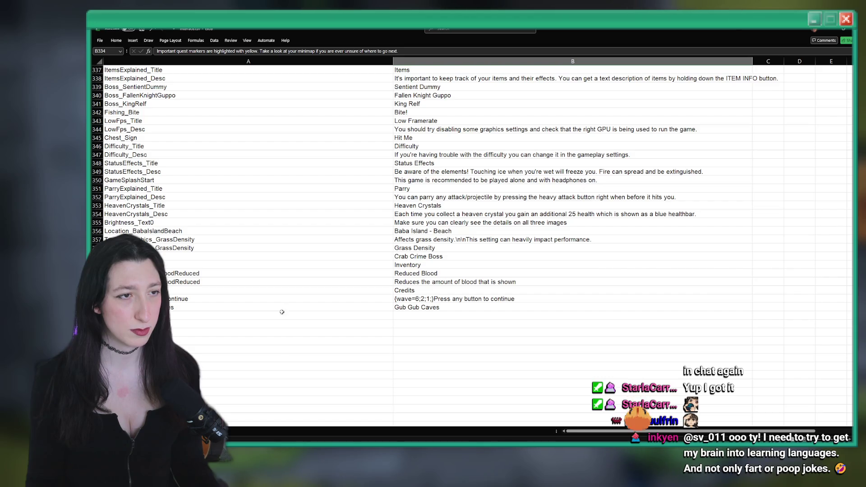
{"action": "left_click", "coordinate": [242, 315]}
{"action": "type", "text": "Button"}
{"action": "type", "text": "_ResetControls"}
{"action": "type", "text": "P"}
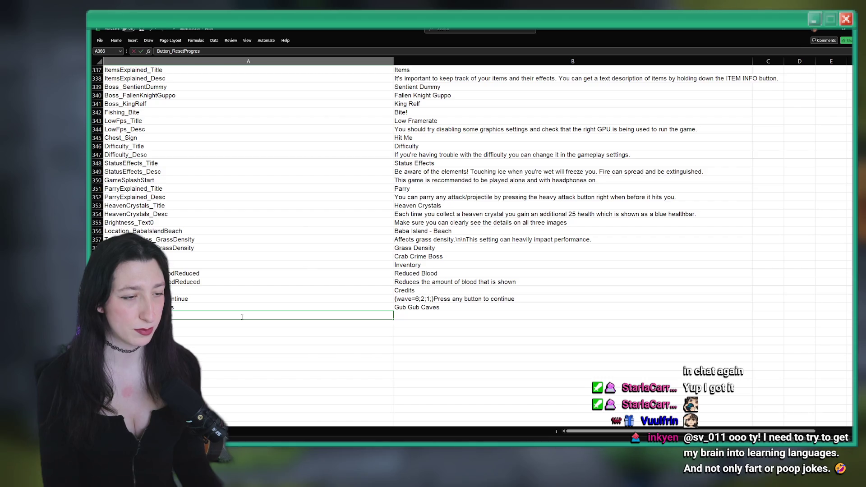
{"action": "scroll", "coordinate": [242, 317], "scroll_direction": "up", "scroll_amount": 1}
{"action": "left_click", "coordinate": [409, 342]}
{"action": "type", "text": "Res"}
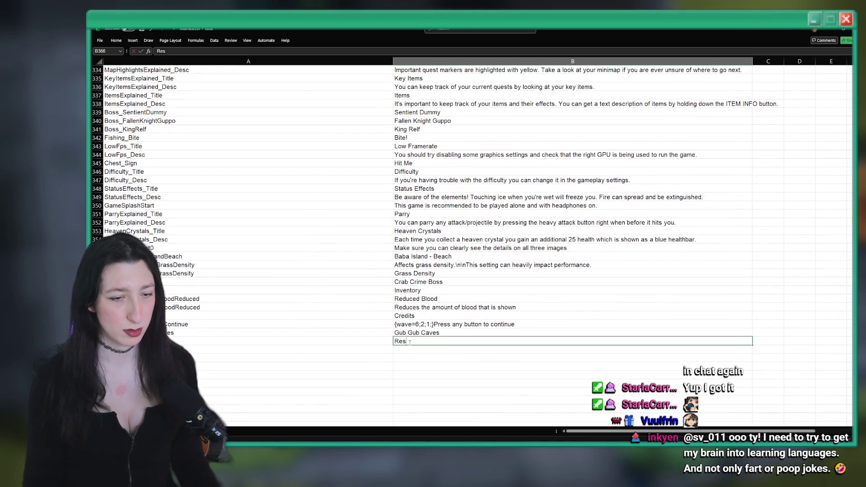
{"action": "type", "text": "et"}
{"action": "type", "text": " Progress"}
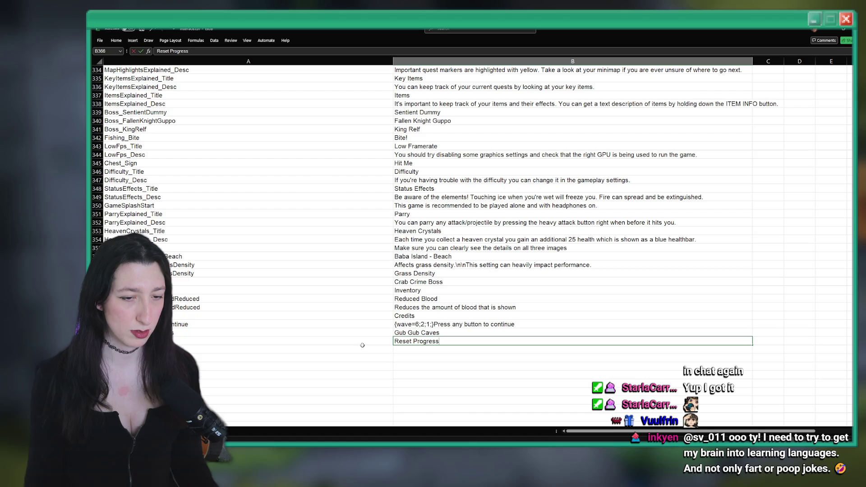
{"action": "key", "text": "Return"}
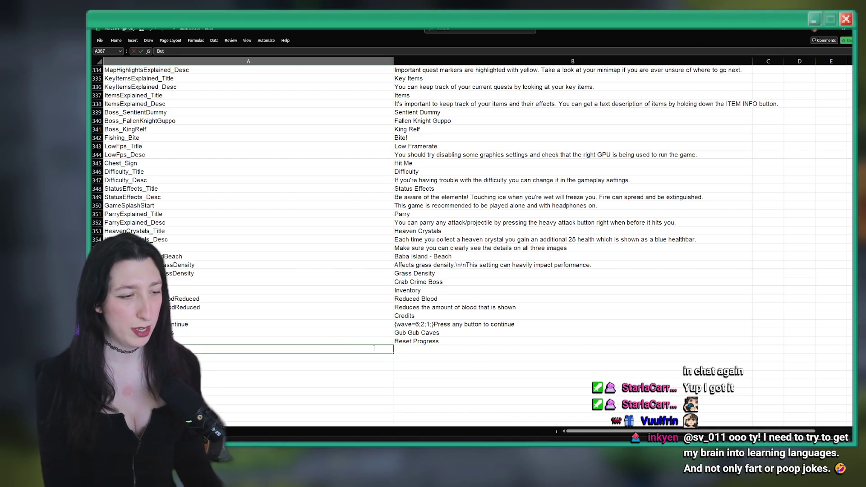
{"action": "key", "text": "BackSpace"}
{"action": "key", "text": "BackSpace"}
{"action": "key", "text": "BackSpace"}
{"action": "type", "text": "You"}
{"action": "type", "text": "A"}
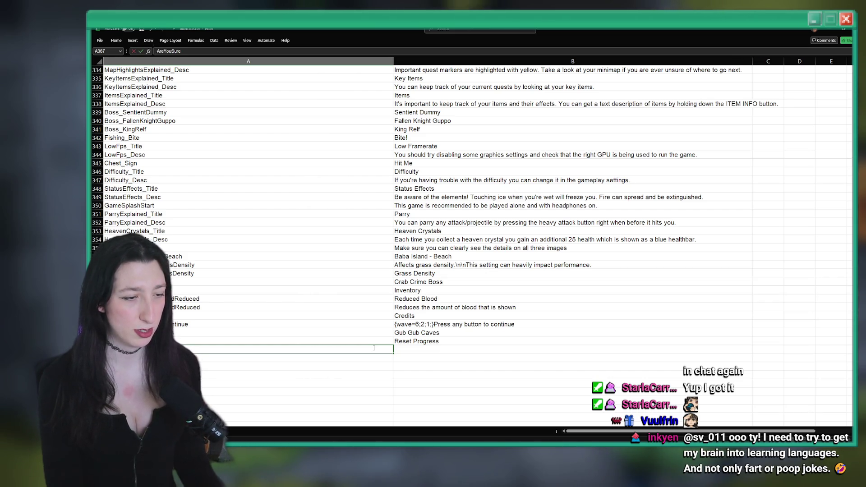
{"action": "type", "text": "esettingProgress"}
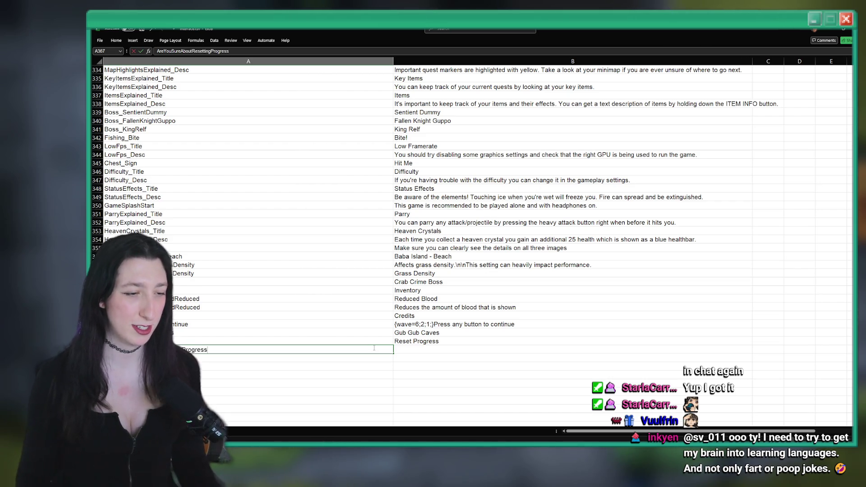
{"action": "left_click", "coordinate": [422, 348]}
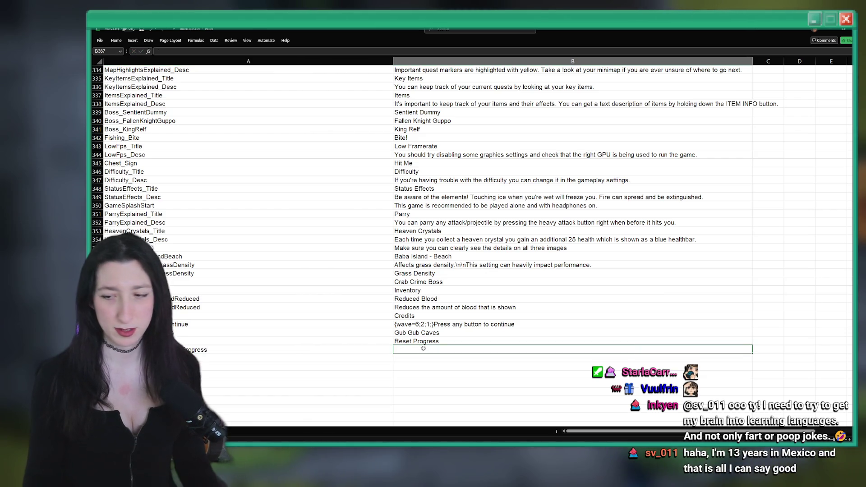
Add a ResetProgress confirmation key in A367 with text beginning 'Are you sure you want to reset'.
{"action": "left_click", "coordinate": [240, 349]}
{"action": "type", "text": "ResetP"}
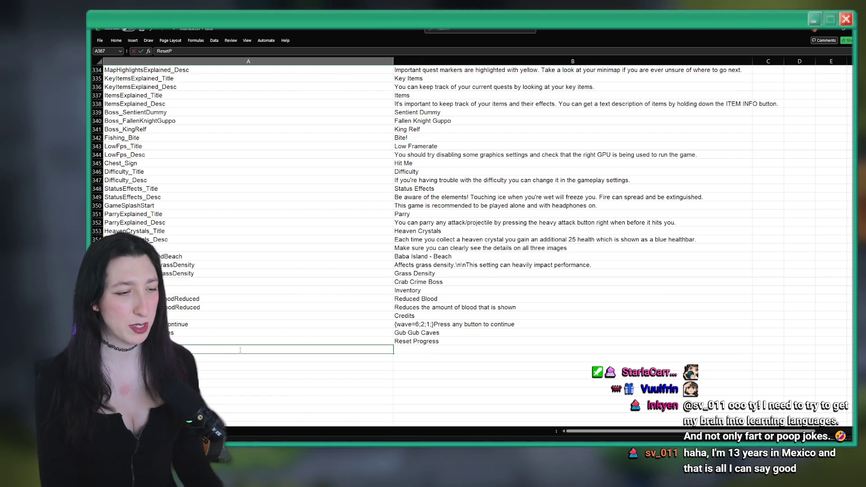
{"action": "type", "text": "rogress_Confirmation"}
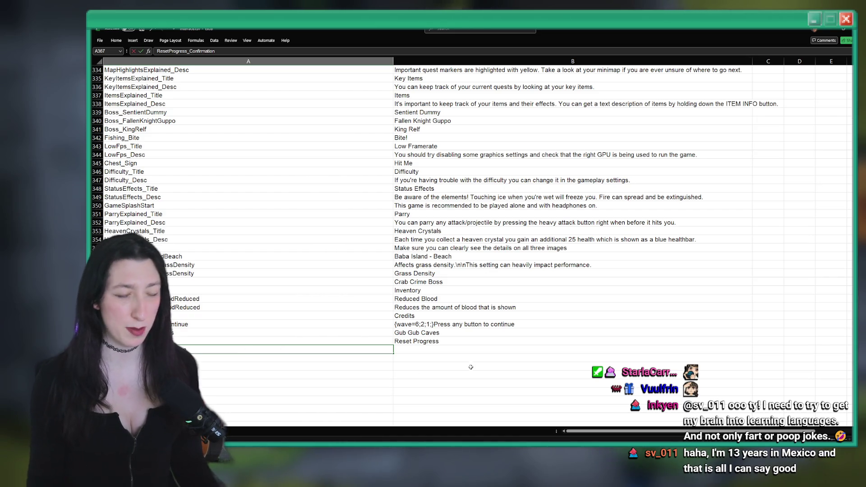
{"action": "left_click", "coordinate": [481, 347]}
{"action": "type", "text": "Are y"}
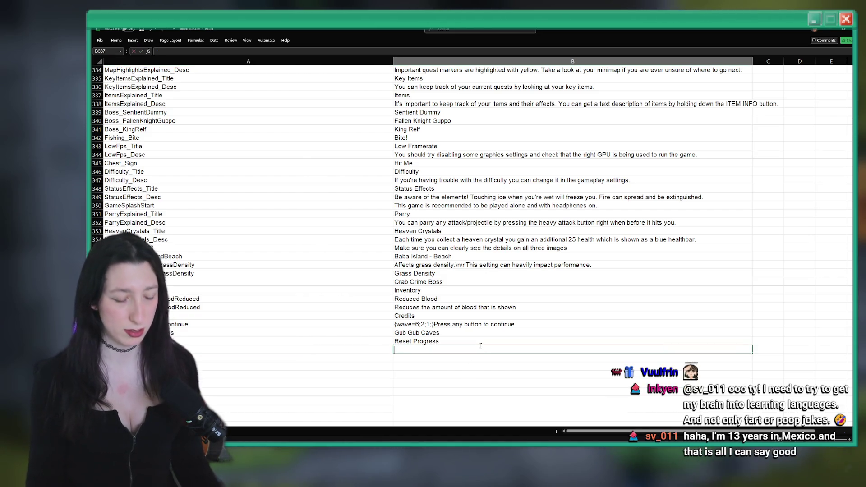
{"action": "type", "text": "ou k"}
{"action": "type", "text": " want to reset"}
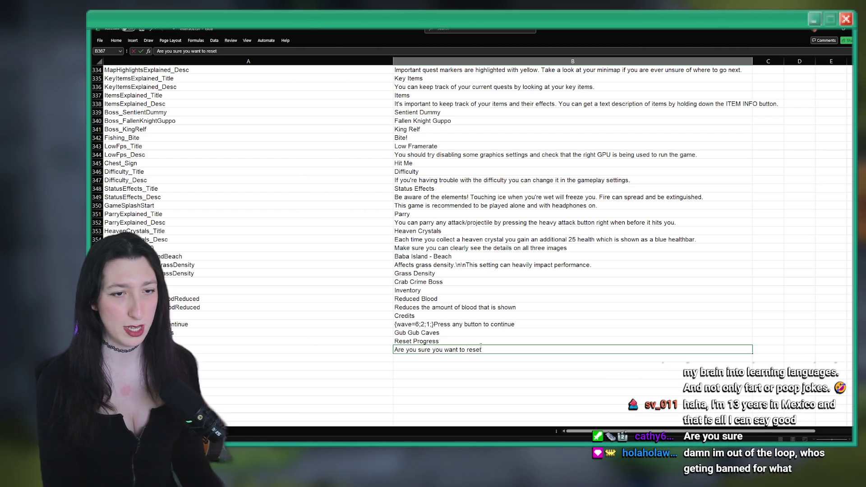
{"action": "key", "text": "ctrl+f"}
{"action": "key", "text": "Return"}
Search the sheet for 'confirm' to find the Button_Confirmation_Title save-and-apply prompt, then close the search.
{"action": "left_click", "coordinate": [464, 205]}
{"action": "type", "text": "confirm"}
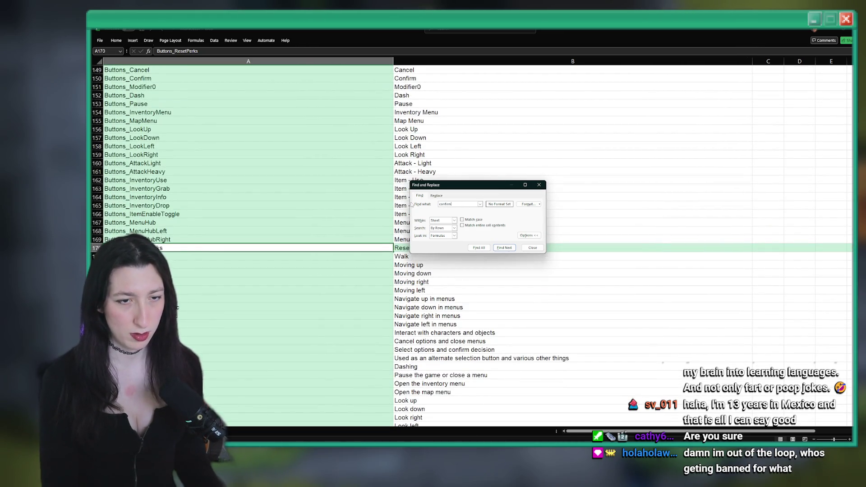
{"action": "key", "text": "Return"}
{"action": "left_click", "coordinate": [508, 250]}
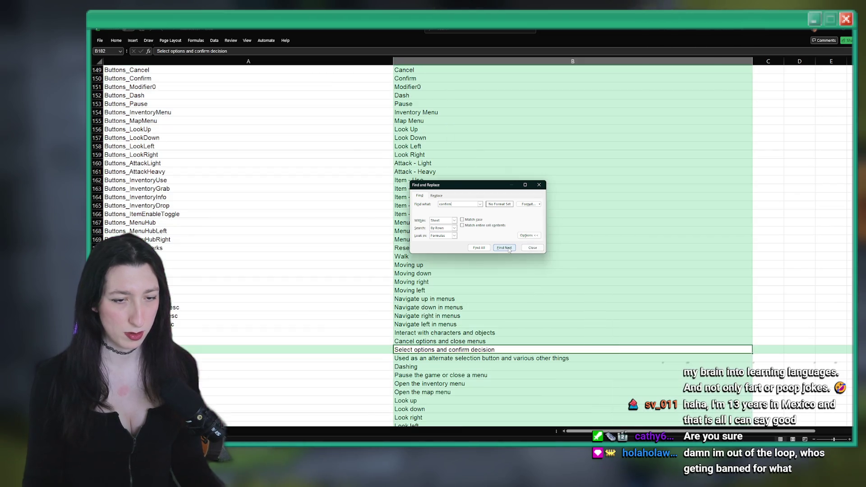
{"action": "left_click", "coordinate": [508, 249]}
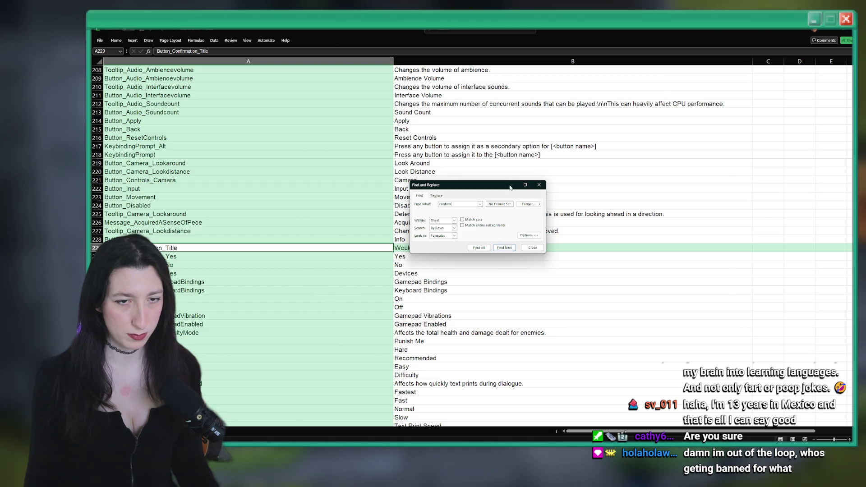
{"action": "left_click_drag", "start_coordinate": [499, 187], "coordinate": [690, 187]}
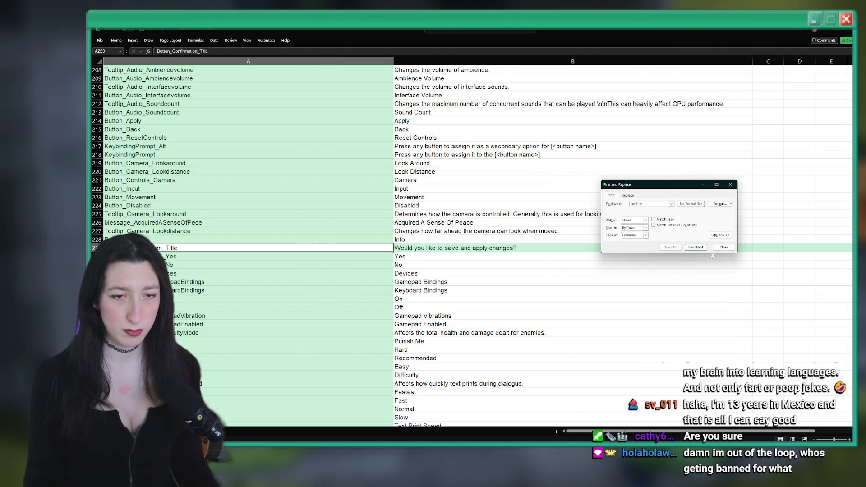
{"action": "left_click", "coordinate": [723, 247]}
{"action": "scroll", "coordinate": [849, 424], "scroll_direction": "down", "scroll_amount": 20}
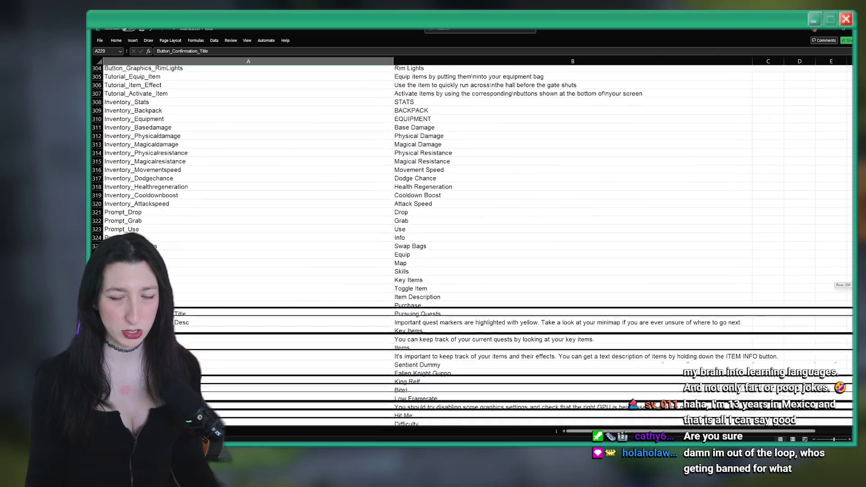
Complete cell B367 to read 'Are you sure you want to reset all of your game progress?'.
{"action": "scroll", "coordinate": [699, 358], "scroll_direction": "down", "scroll_amount": 5}
{"action": "double_click", "coordinate": [515, 287]}
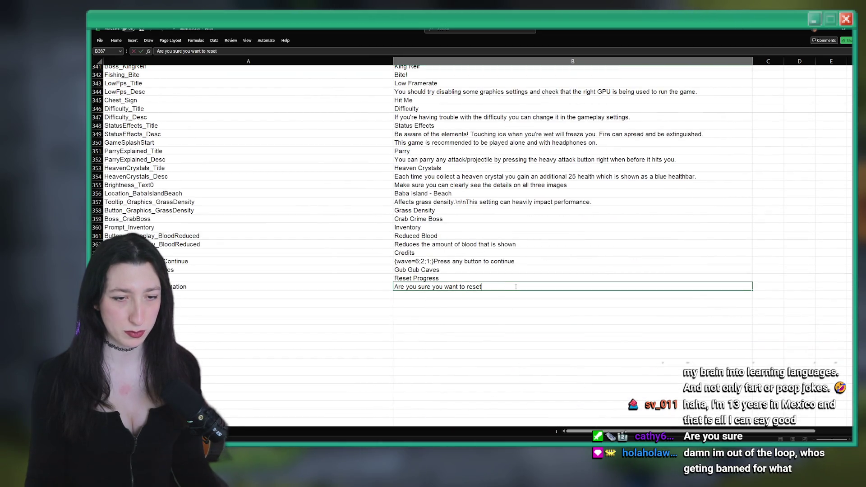
{"action": "type", "text": "all of yourkd"}
{"action": "key", "text": "BackSpace"}
{"action": "key", "text": "BackSpace"}
{"action": "key", "text": "BackSpace"}
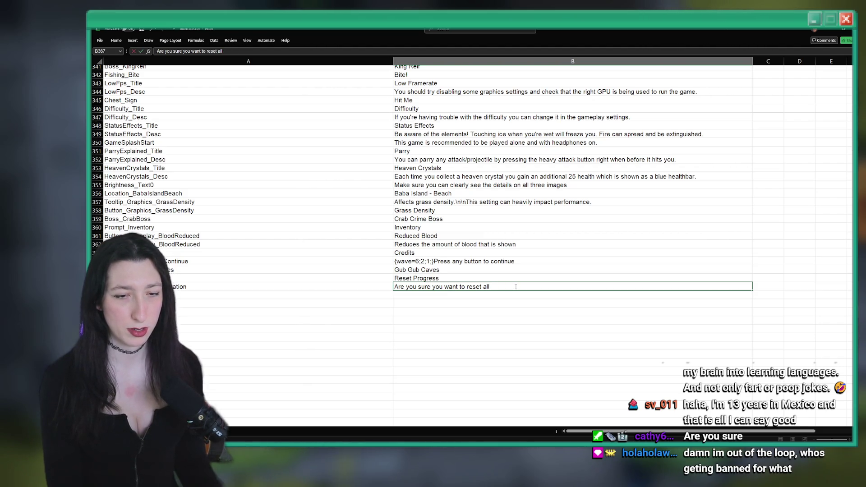
{"action": "type", "text": "e"}
{"action": "key", "text": "BackSpace"}
{"action": "key", "text": "BackSpace"}
{"action": "key", "text": "BackSpace"}
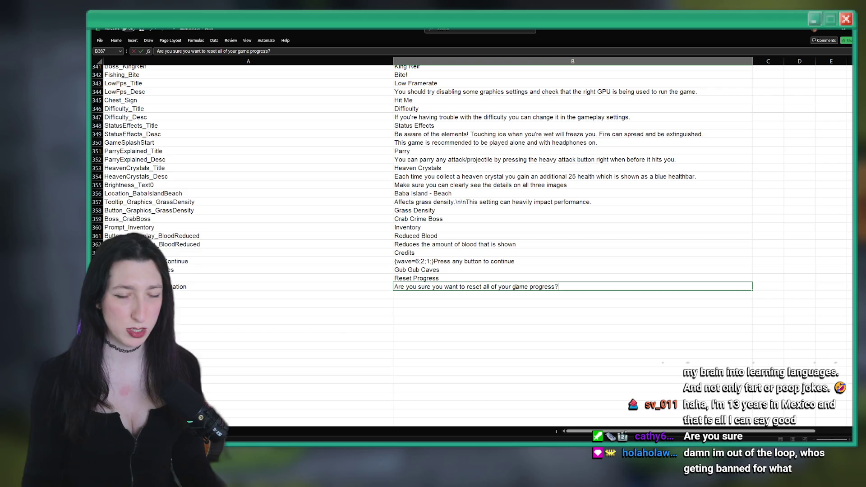
{"action": "key", "text": "Return"}
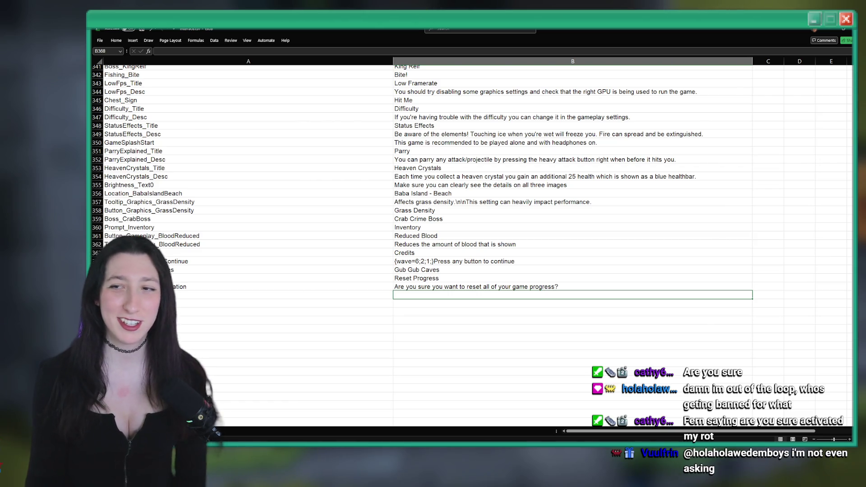
{"action": "key", "text": "alt+Tab"}
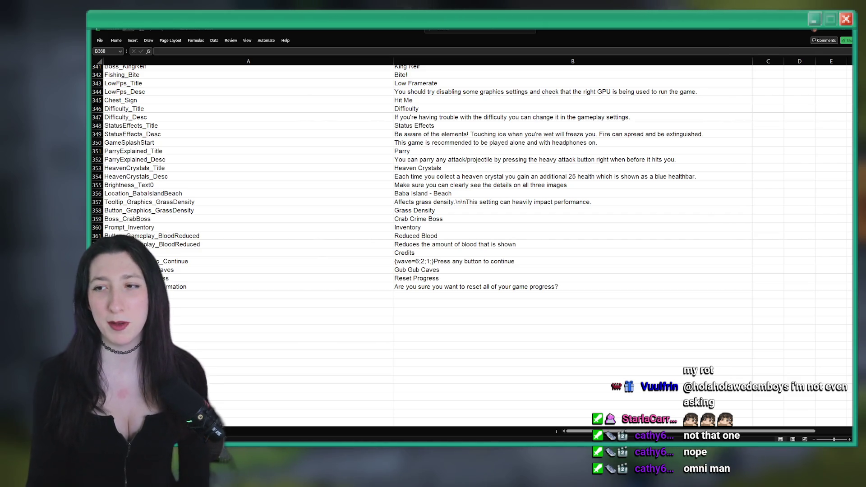
Return from the Excel sheet to the main-menu code in GameMaker.
{"action": "key", "text": "alt+Tab"}
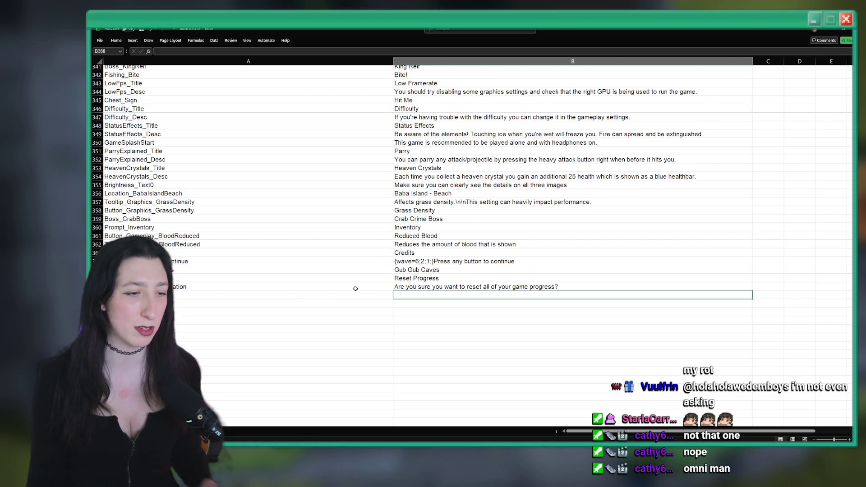
{"action": "key", "text": "alt+Tab"}
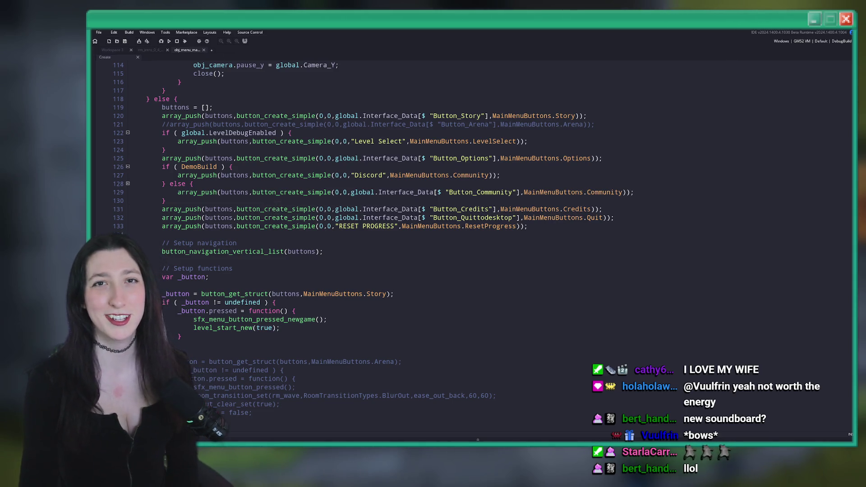
Delete the RESET PROGRESS array_push line from the main menu's button list.
{"action": "left_click", "coordinate": [801, 32]}
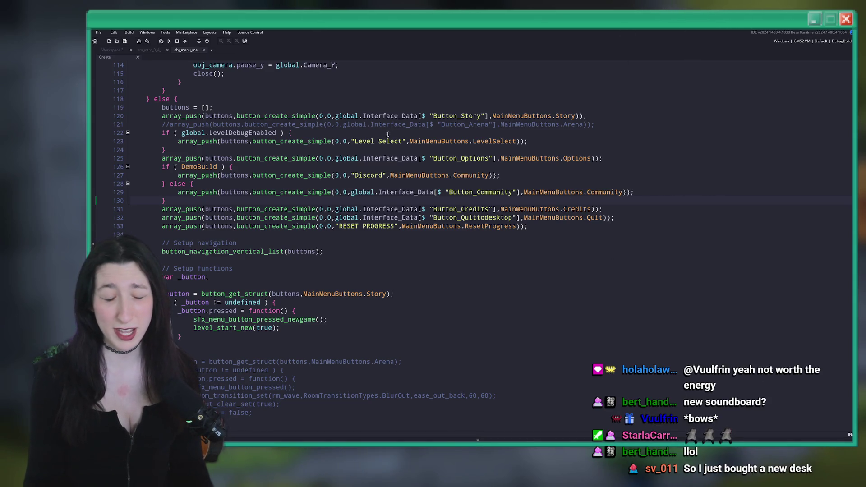
{"action": "left_click", "coordinate": [573, 181]}
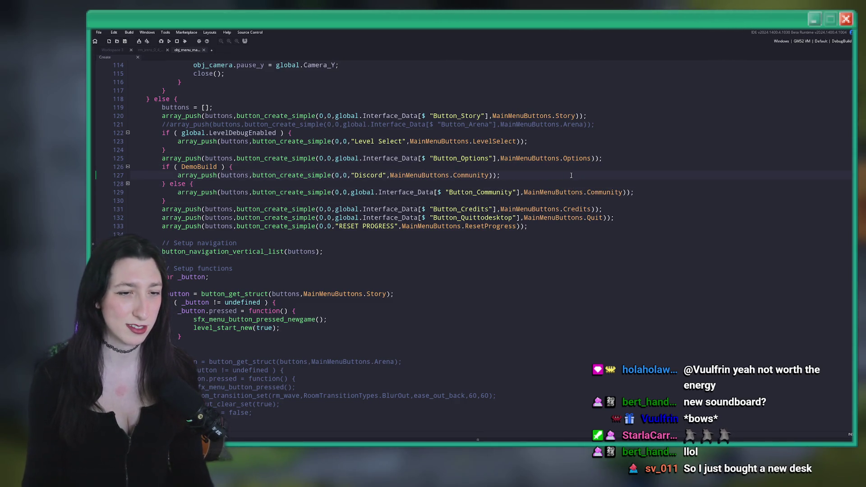
{"action": "left_click", "coordinate": [532, 228]}
{"action": "key", "text": "Home"}
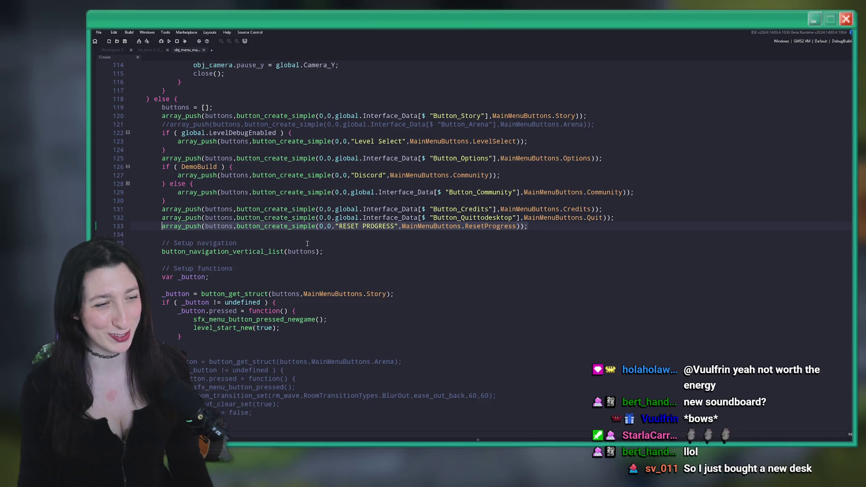
{"action": "key", "text": "shift+End"}
{"action": "key", "text": "BackSpace"}
{"action": "key", "text": "BackSpace"}
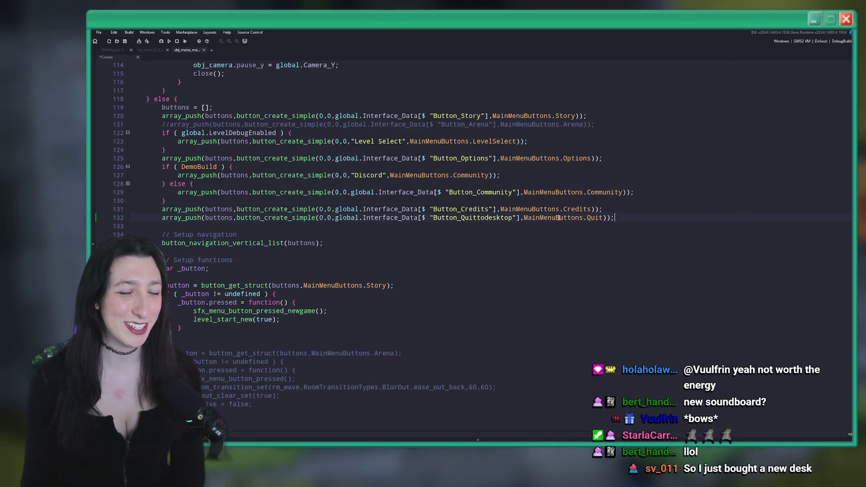
Delete the ResetProgress button handler block.
{"action": "scroll", "coordinate": [558, 217], "scroll_direction": "down", "scroll_amount": 20}
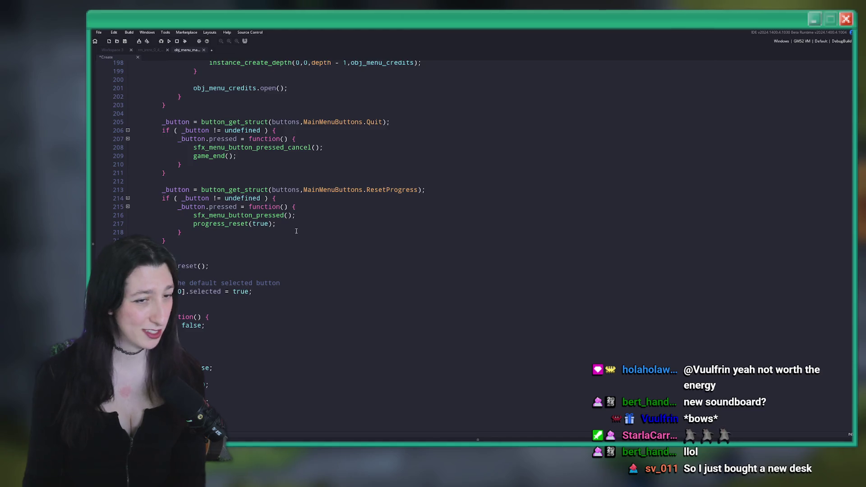
{"action": "scroll", "coordinate": [304, 232], "scroll_direction": "up", "scroll_amount": 3}
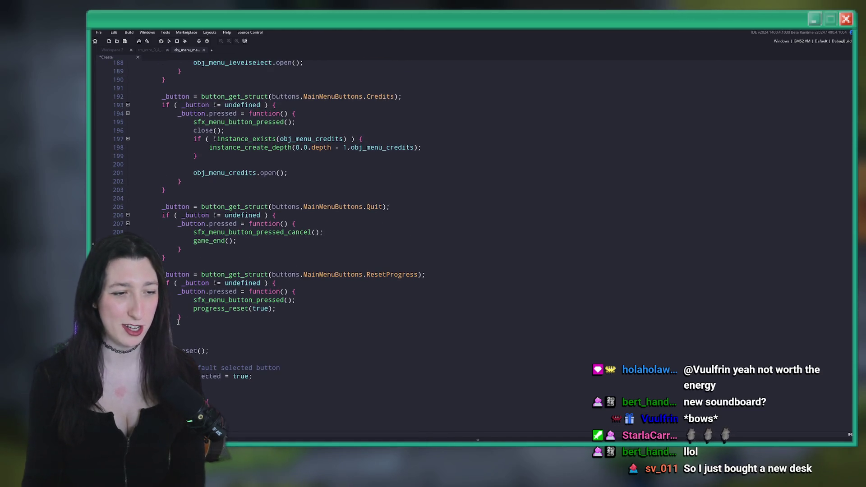
{"action": "left_click_drag", "start_coordinate": [216, 319], "coordinate": [169, 258]}
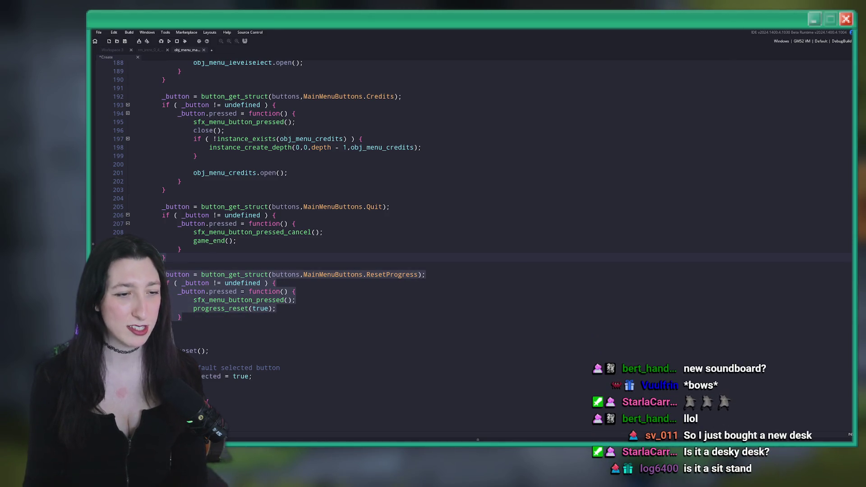
{"action": "key", "text": "Delete"}
Remove ResetProgress from the MainMenuButtons enum, leaving Quit last, and search assets for 'options'.
{"action": "scroll", "coordinate": [851, 194], "scroll_direction": "up", "scroll_amount": 15}
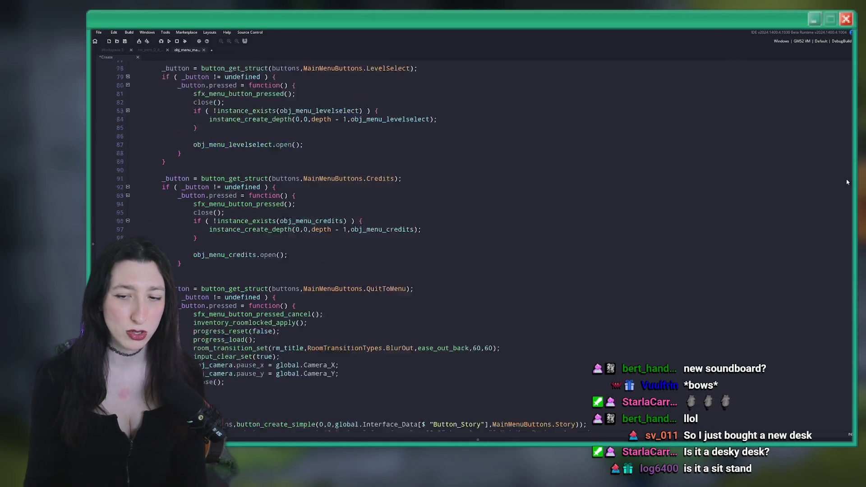
{"action": "scroll", "coordinate": [850, 194], "scroll_direction": "up", "scroll_amount": 20}
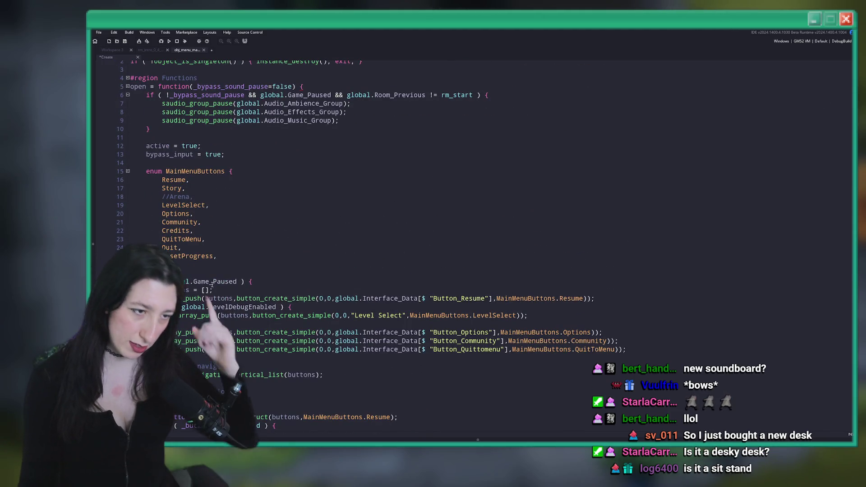
{"action": "left_click_drag", "start_coordinate": [219, 256], "coordinate": [247, 248]}
{"action": "key", "text": "BackSpace"}
{"action": "key", "text": "BackSpace"}
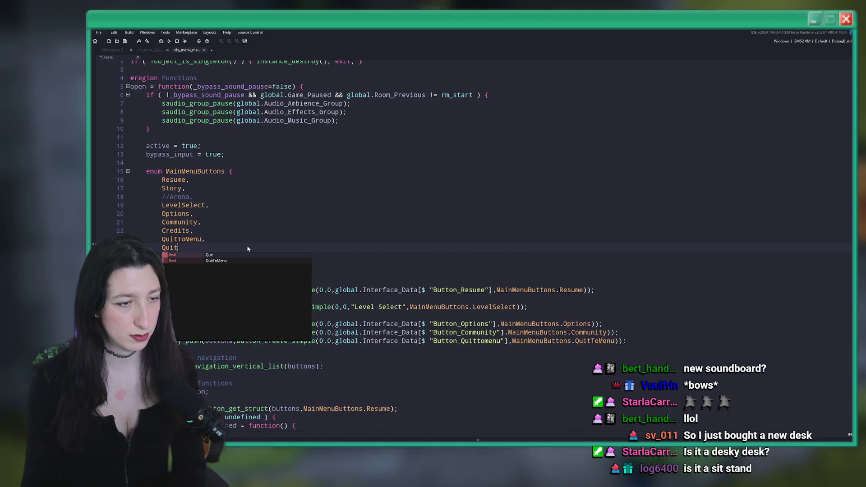
{"action": "scroll", "coordinate": [292, 202], "scroll_direction": "up", "scroll_amount": 1}
{"action": "left_click", "coordinate": [292, 201]}
{"action": "key", "text": "ctrl+t"}
{"action": "type", "text": "options"}
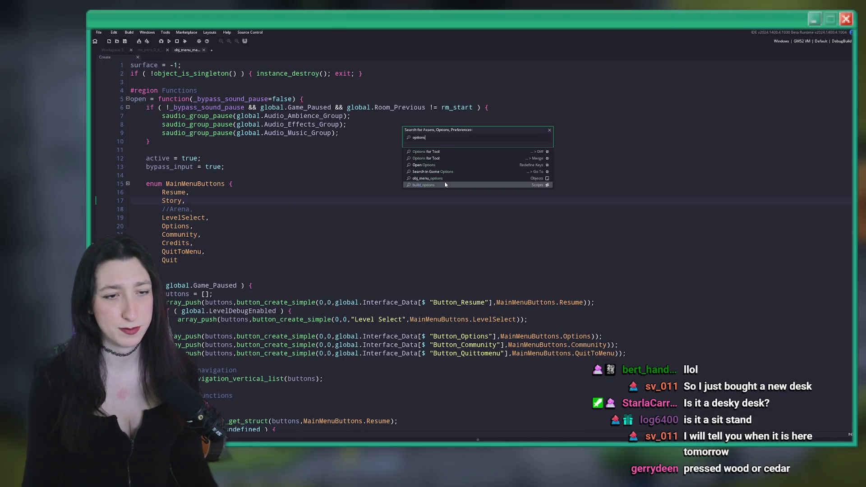
Open the obj_menu_options object from an asset search for 'op'.
{"action": "key", "text": "Escape"}
{"action": "scroll", "coordinate": [286, 236], "scroll_direction": "down", "scroll_amount": 7}
{"action": "scroll", "coordinate": [285, 236], "scroll_direction": "up", "scroll_amount": 3}
{"action": "key", "text": "ctrl+t"}
{"action": "type", "text": "op"}
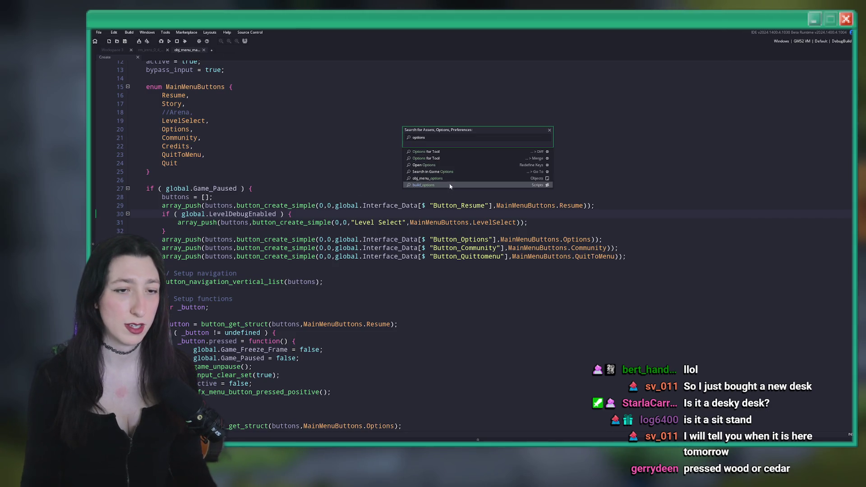
{"action": "left_click", "coordinate": [426, 178]}
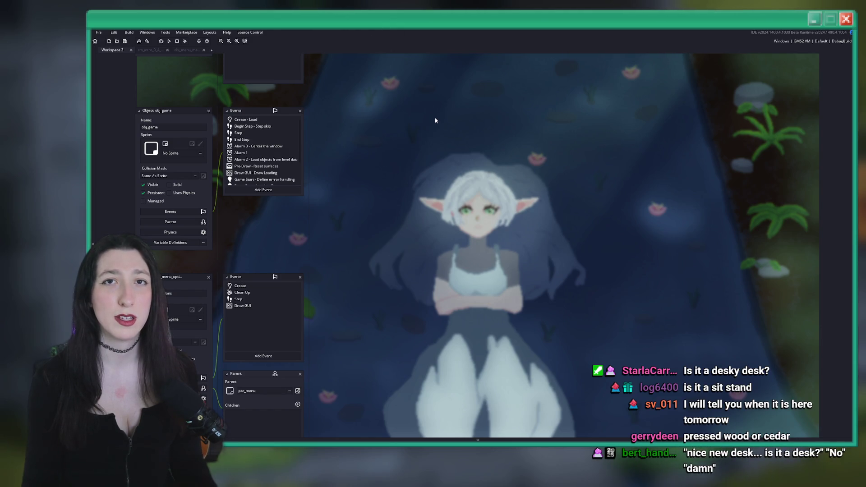
{"action": "scroll", "coordinate": [498, 177], "scroll_direction": "down", "scroll_amount": 5}
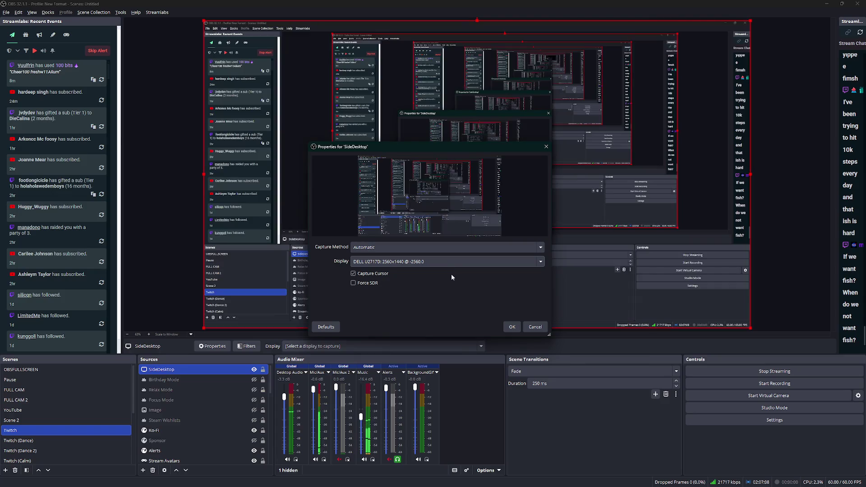
{"action": "left_click", "coordinate": [455, 261]}
{"action": "left_click", "coordinate": [436, 291]}
{"action": "left_click", "coordinate": [448, 263]}
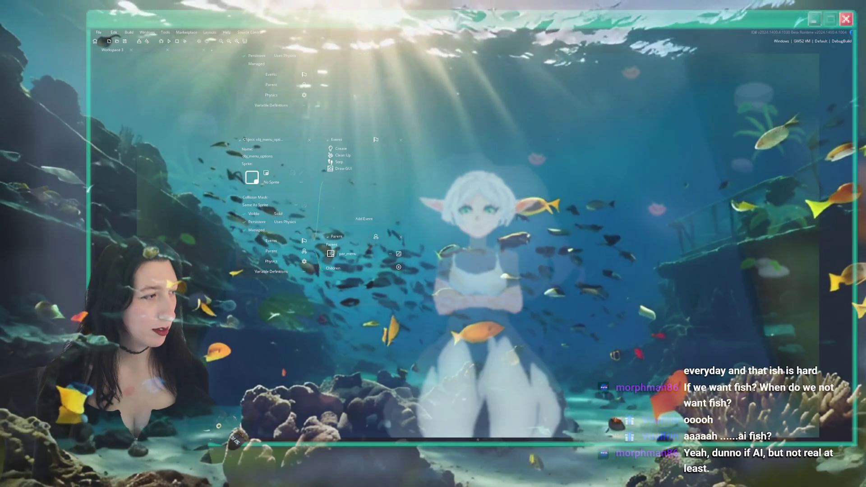
Exit fullscreen, skip ahead in the aquarium video, then play Riverside Train Ride fullscreen.
{"action": "mouse_move", "coordinate": [307, 40]}
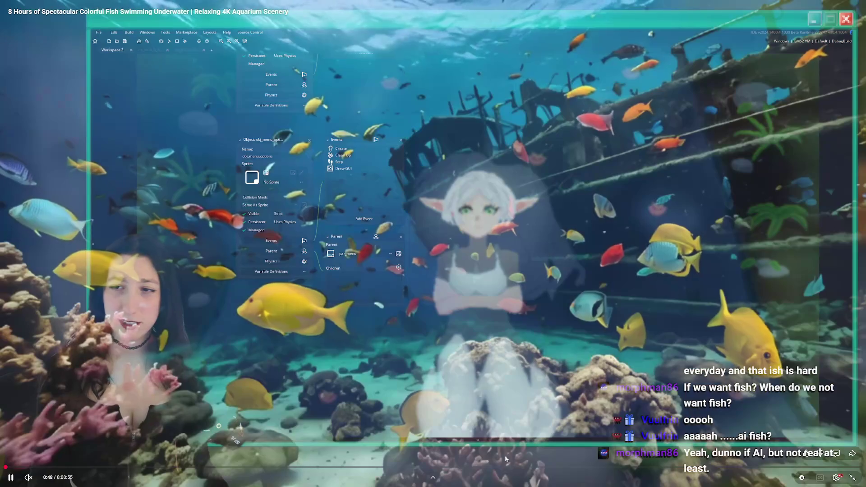
{"action": "key", "text": "Escape"}
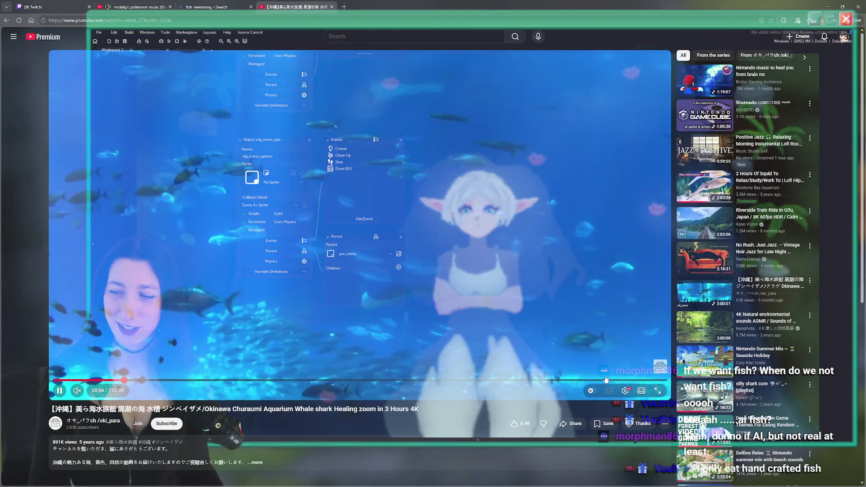
{"action": "left_click_drag", "start_coordinate": [240, 381], "coordinate": [338, 380]}
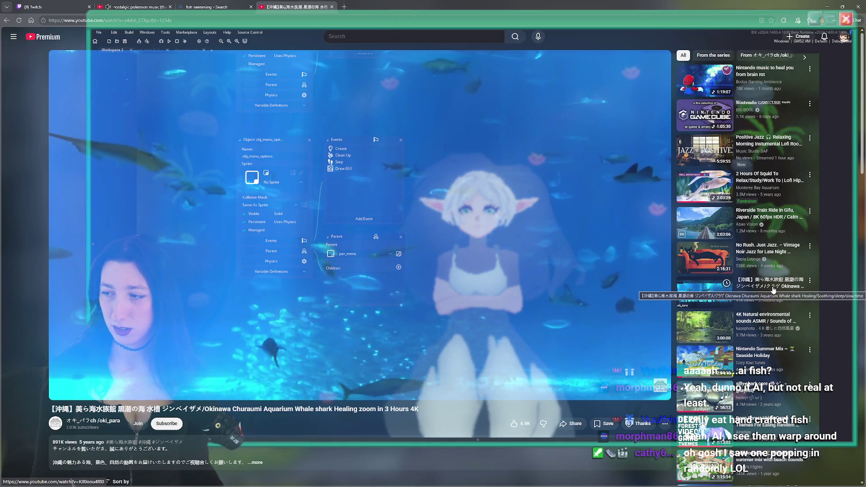
{"action": "left_click", "coordinate": [783, 219]}
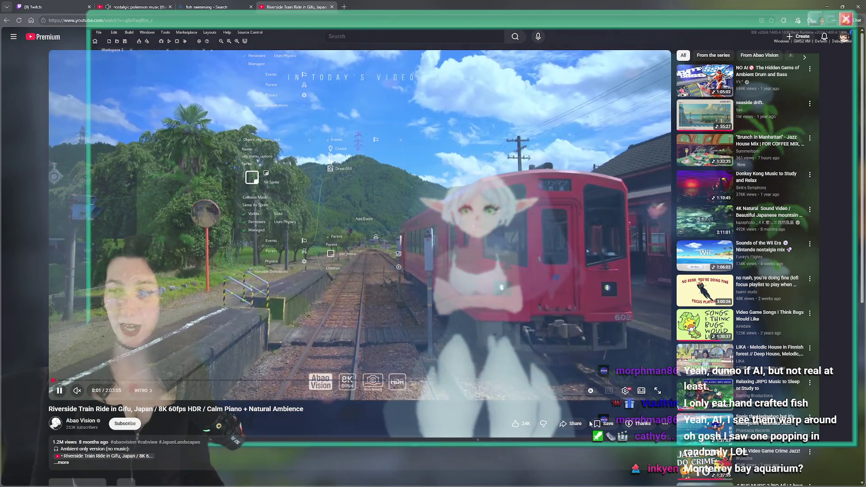
{"action": "double_click", "coordinate": [153, 259]}
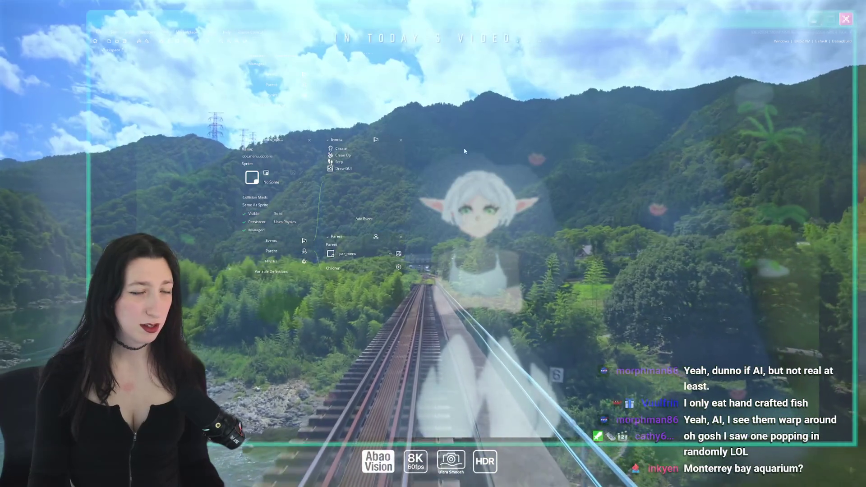
{"action": "scroll", "coordinate": [480, 331], "scroll_direction": "down", "scroll_amount": 2}
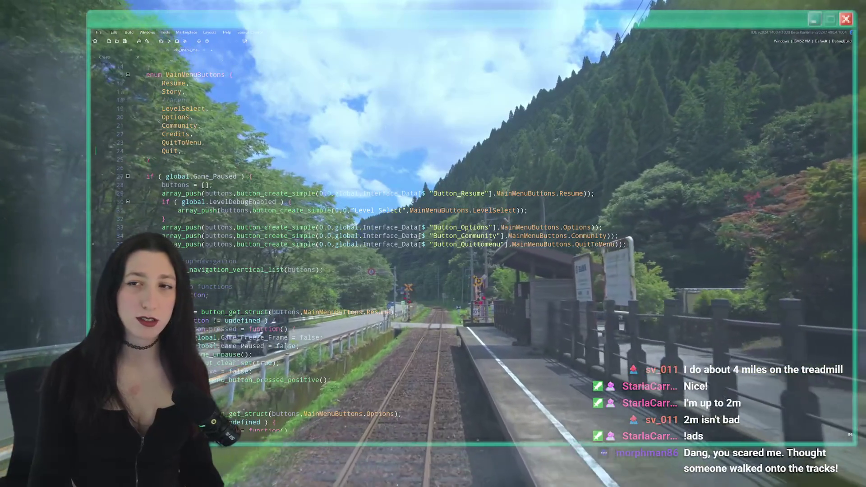
{"action": "mouse_move", "coordinate": [361, 473]}
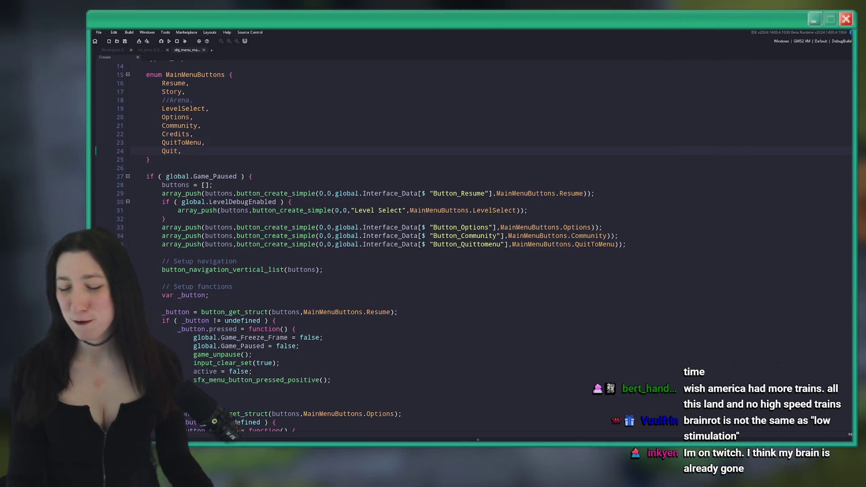
Review the pause-menu button code around the Level Select line.
{"action": "left_click", "coordinate": [356, 210]}
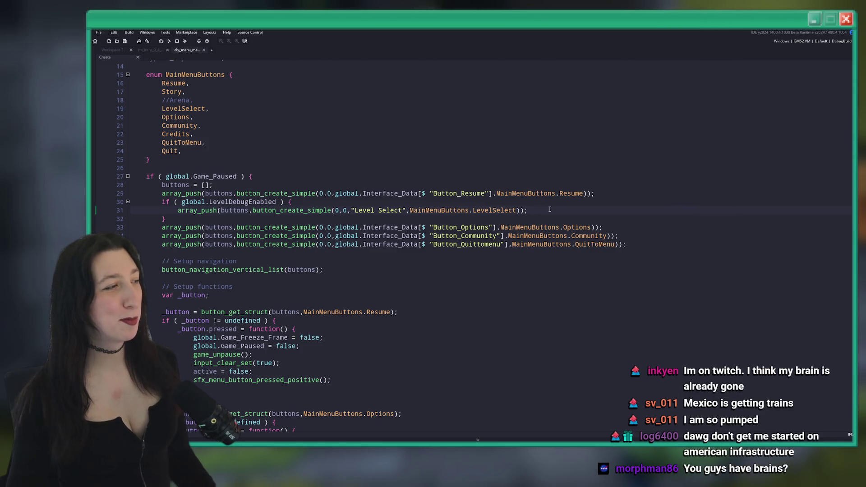
{"action": "scroll", "coordinate": [549, 209], "scroll_direction": "up", "scroll_amount": 1}
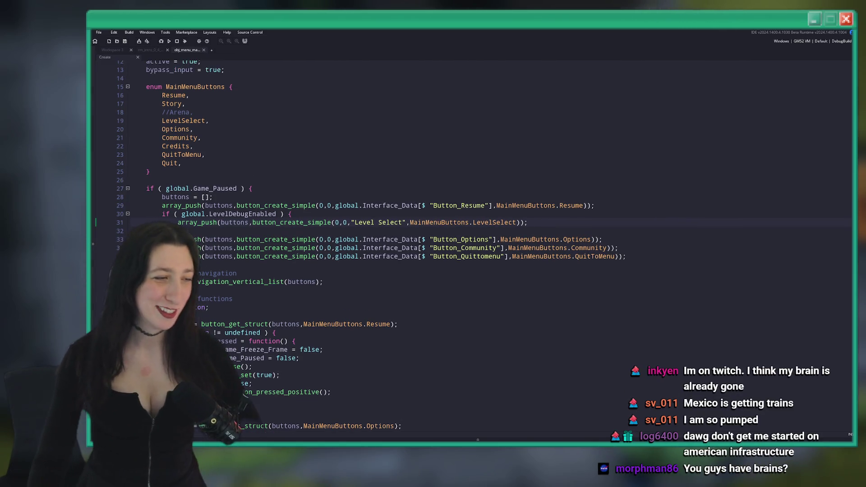
{"action": "scroll", "coordinate": [267, 232], "scroll_direction": "down", "scroll_amount": 3}
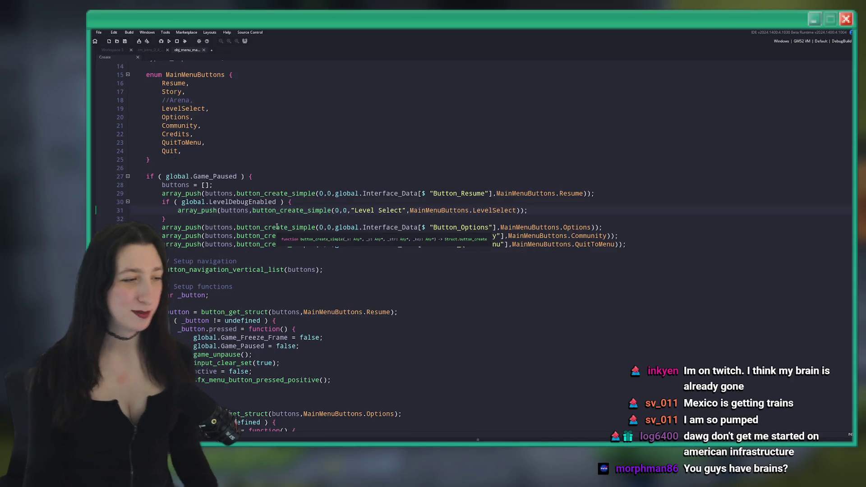
{"action": "left_click", "coordinate": [288, 211]}
{"action": "key", "text": "Up"}
{"action": "key", "text": "Up"}
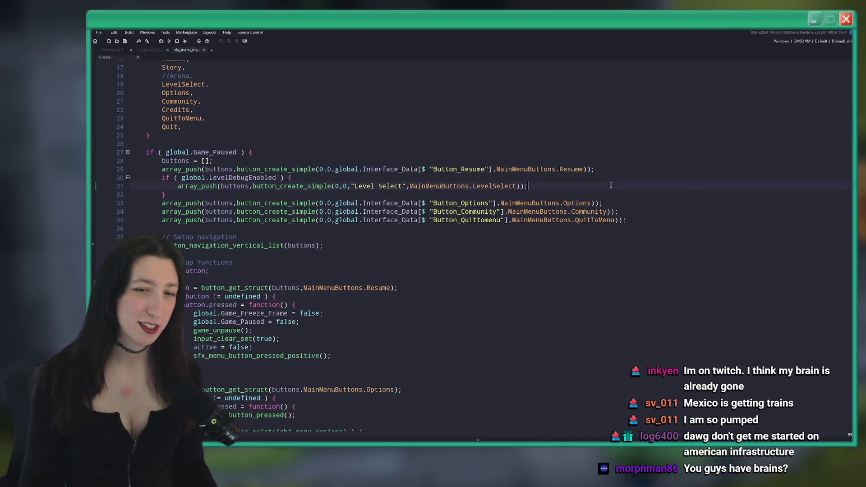
{"action": "scroll", "coordinate": [520, 222], "scroll_direction": "down", "scroll_amount": 12}
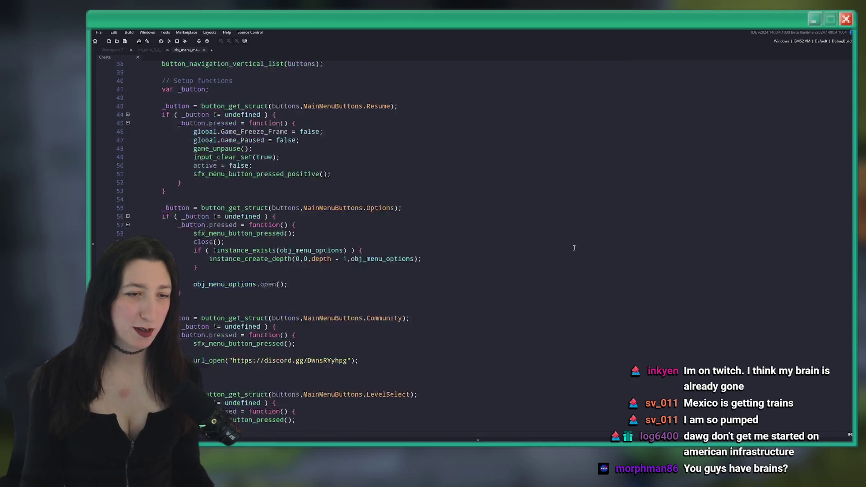
{"action": "scroll", "coordinate": [516, 222], "scroll_direction": "up", "scroll_amount": 9}
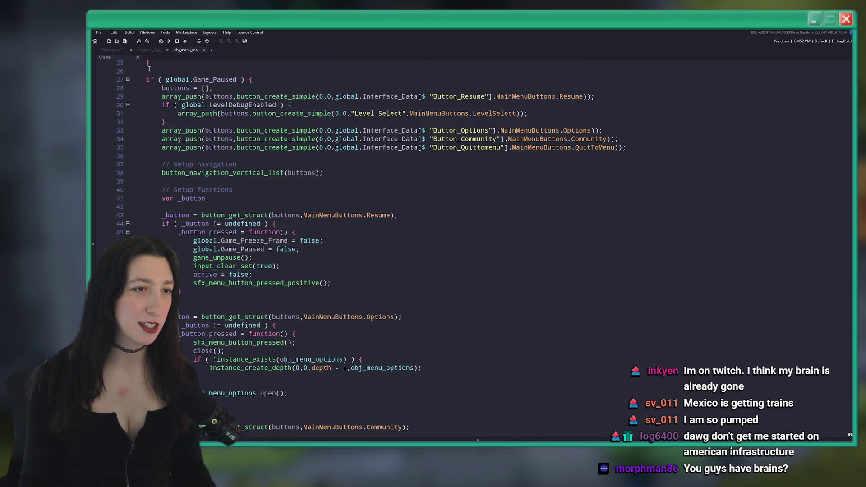
Open obj_menu_options through the asset search.
{"action": "key", "text": "ctrl+t"}
{"action": "type", "text": "s"}
{"action": "key", "text": "Down"}
{"action": "key", "text": "Down"}
{"action": "key", "text": "Down"}
{"action": "key", "text": "Return"}
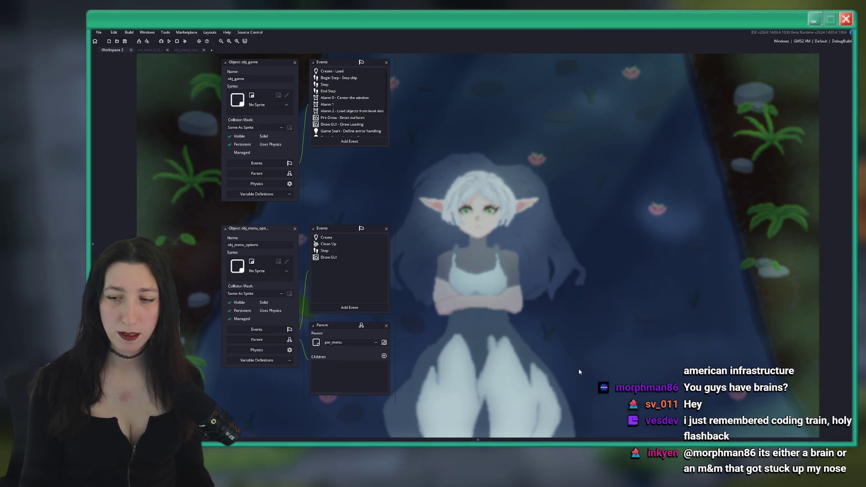
Open obj_menu_options' Create event code in its own full tab.
{"action": "double_click", "coordinate": [327, 238]}
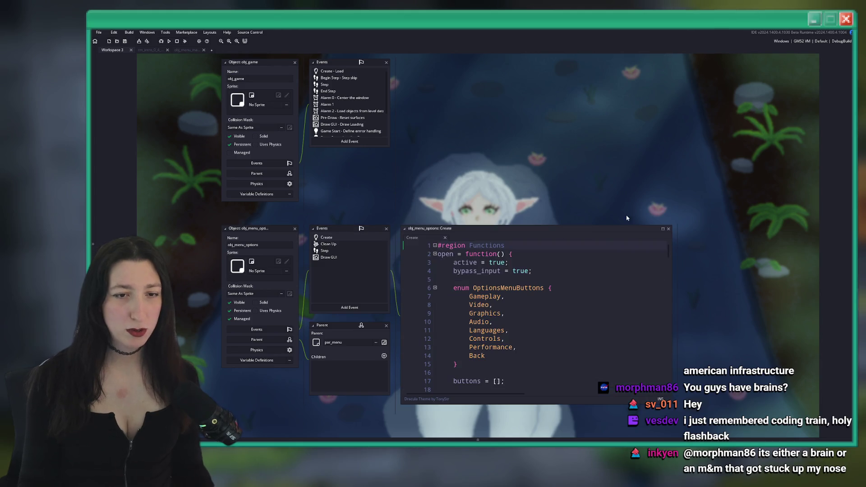
{"action": "left_click", "coordinate": [668, 228]}
{"action": "double_click", "coordinate": [323, 239]}
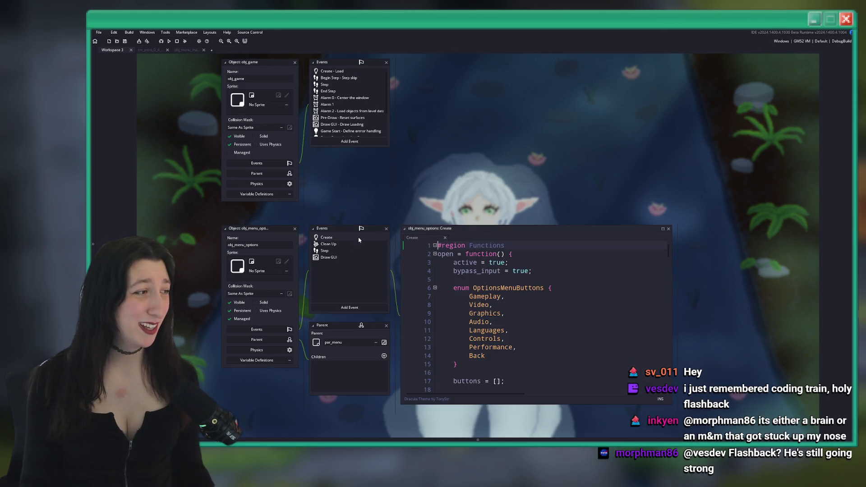
{"action": "left_click", "coordinate": [663, 228]}
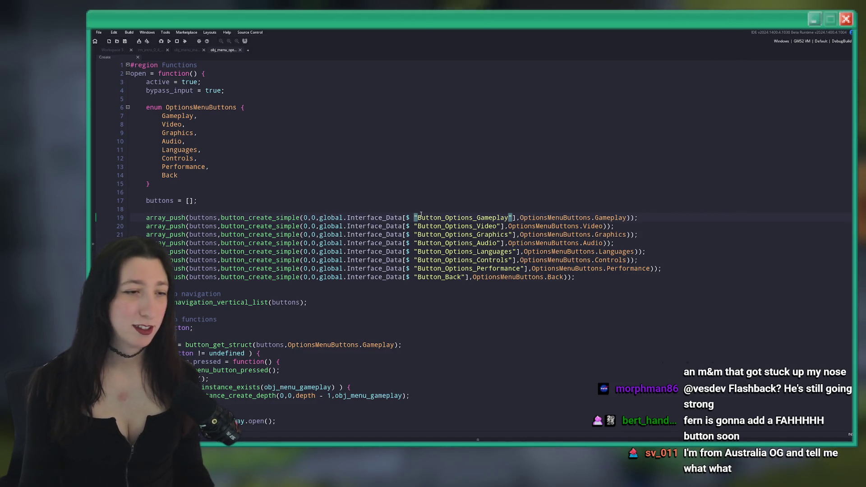
Duplicate the Performance button line and rename its key to Button_Options_ResetProgress.
{"action": "left_click", "coordinate": [683, 218]}
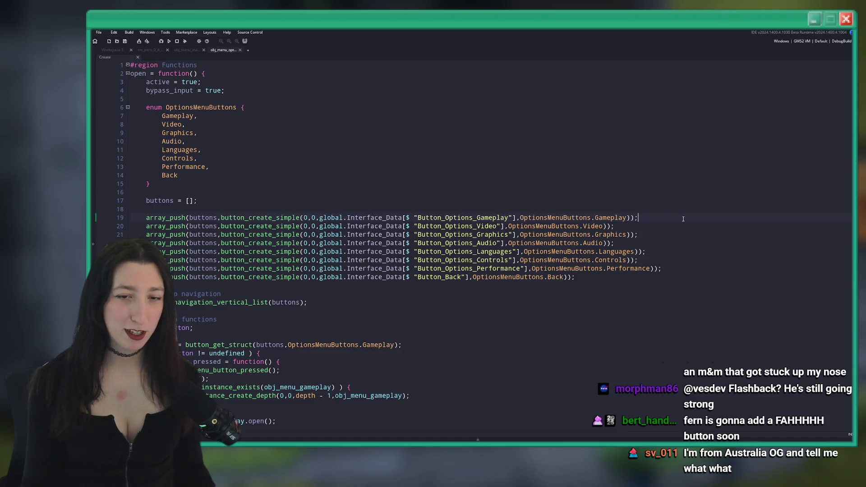
{"action": "key", "text": "ctrl+d"}
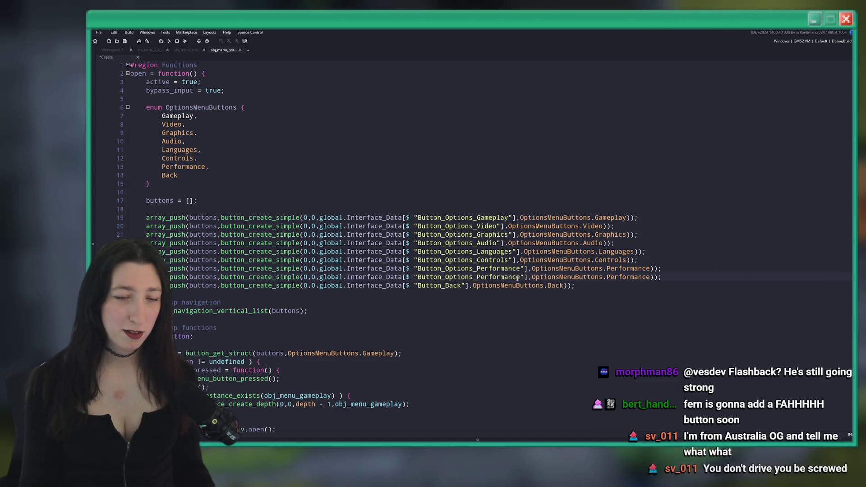
{"action": "left_click_drag", "start_coordinate": [527, 276], "coordinate": [457, 285]}
{"action": "left_click", "coordinate": [473, 278]}
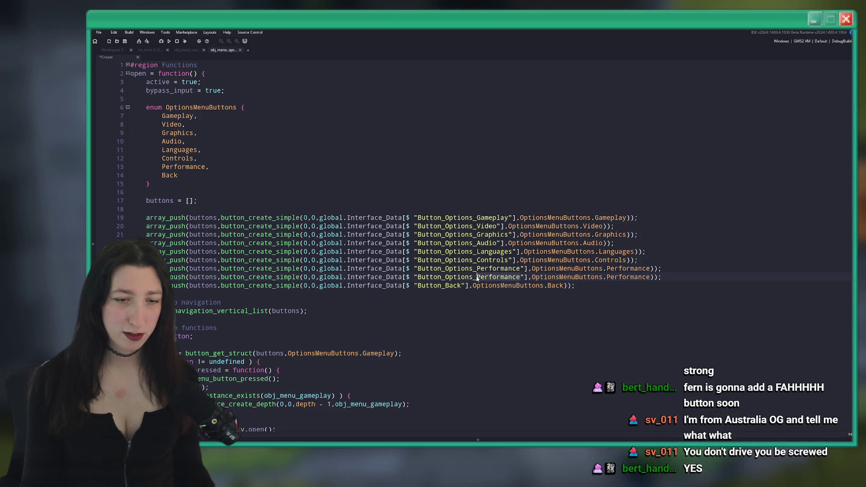
{"action": "key", "text": "ctrl+shift+Right"}
{"action": "type", "text": "Reset"}
{"action": "type", "text": "Progre"}
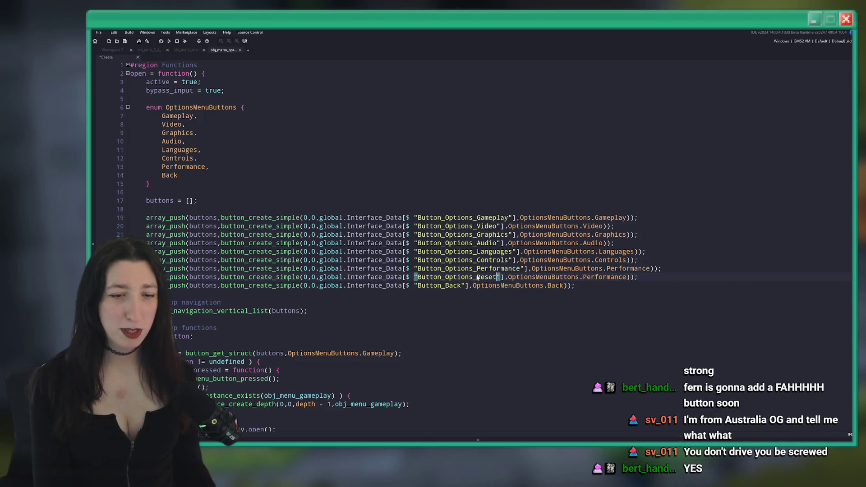
{"action": "type", "text": "ss"}
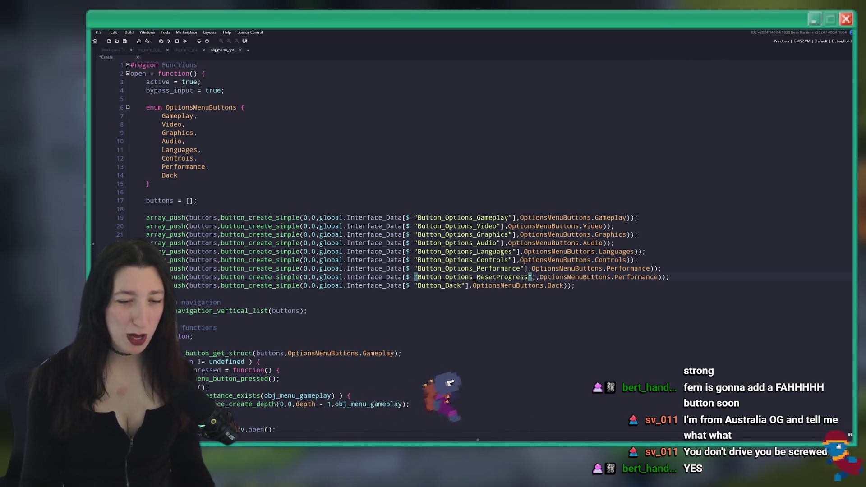
Rename the spreadsheet key in A366 to Button_Options_ResetProgress and return to the options menu code.
{"action": "left_click", "coordinate": [490, 399]}
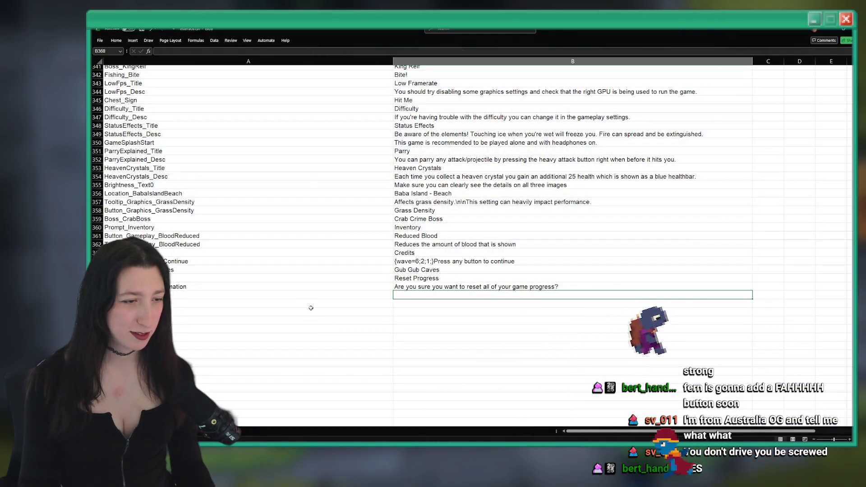
{"action": "left_click", "coordinate": [316, 285]}
{"action": "left_click", "coordinate": [280, 277]}
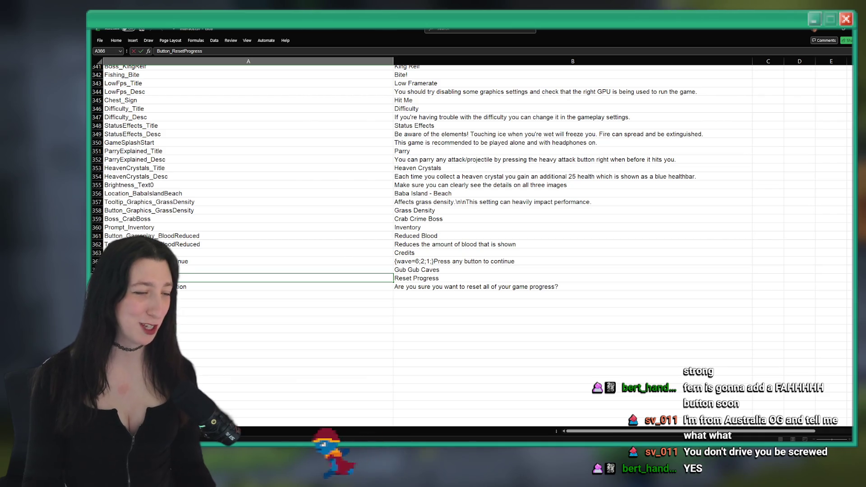
{"action": "type", "text": "Options"}
{"action": "key", "text": "Return"}
{"action": "key", "text": "alt+Tab"}
{"action": "left_click", "coordinate": [468, 277]}
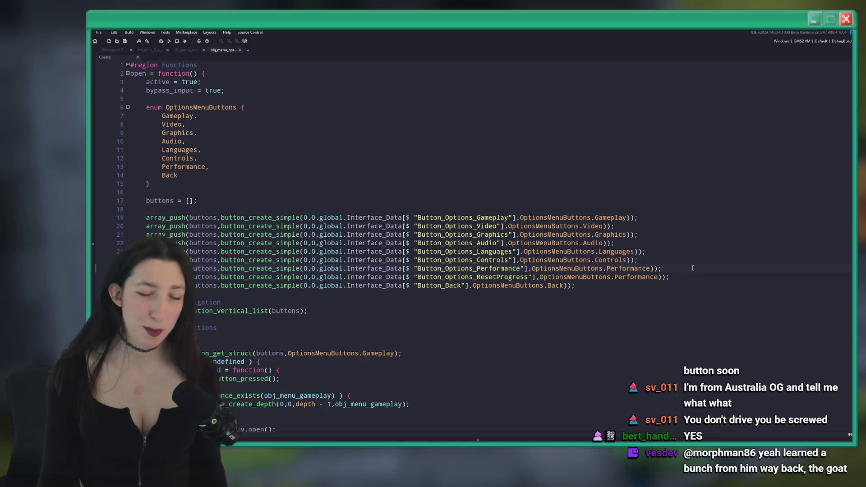
Point the new button at OptionsMenuButtons.ResetProgress and add a ResetProgress entry to the enum.
{"action": "double_click", "coordinate": [631, 276]}
{"action": "type", "text": "ResetProgre"}
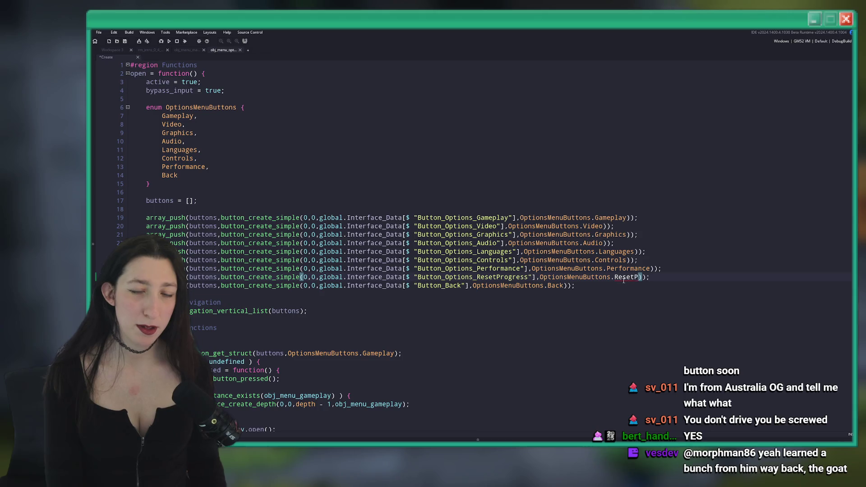
{"action": "type", "text": "ss"}
{"action": "left_click", "coordinate": [205, 166]}
{"action": "key", "text": "ctrl+d"}
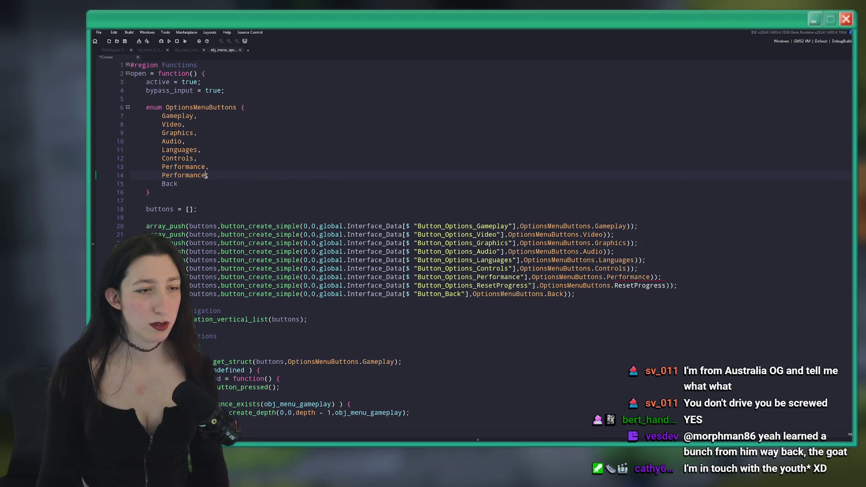
{"action": "double_click", "coordinate": [190, 174]}
{"action": "type", "text": "ResetProgress,"}
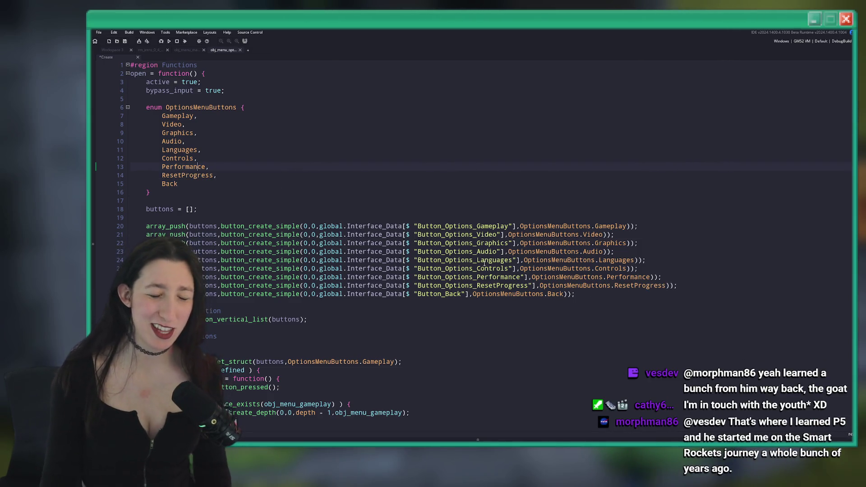
Duplicate the Performance pressed-handler block and make the copy fetch OptionsMenuButtons.ResetProgress.
{"action": "scroll", "coordinate": [515, 270], "scroll_direction": "down", "scroll_amount": 20}
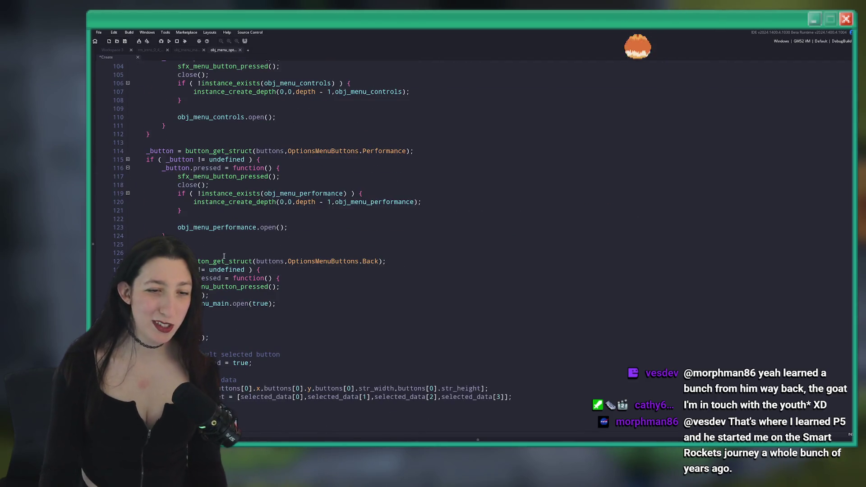
{"action": "mouse_move", "coordinate": [165, 236]}
{"action": "left_mouse_down"}
{"action": "mouse_move", "coordinate": [198, 153]}
{"action": "mouse_move", "coordinate": [193, 147]}
{"action": "left_mouse_up"}
{"action": "key", "text": "ctrl+c"}
{"action": "left_click", "coordinate": [385, 253]}
{"action": "key", "text": "ctrl+v"}
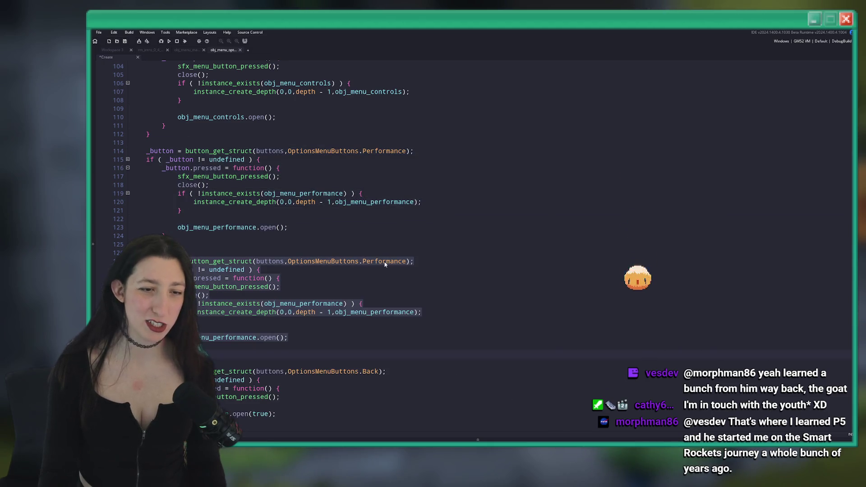
{"action": "double_click", "coordinate": [385, 262]}
{"action": "type", "text": "Reset"}
{"action": "key", "text": "Return"}
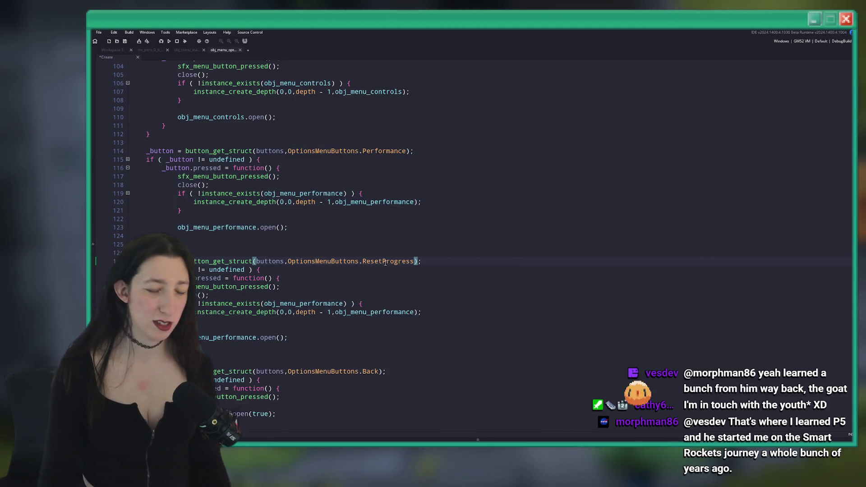
{"action": "scroll", "coordinate": [380, 292], "scroll_direction": "up", "scroll_amount": 7}
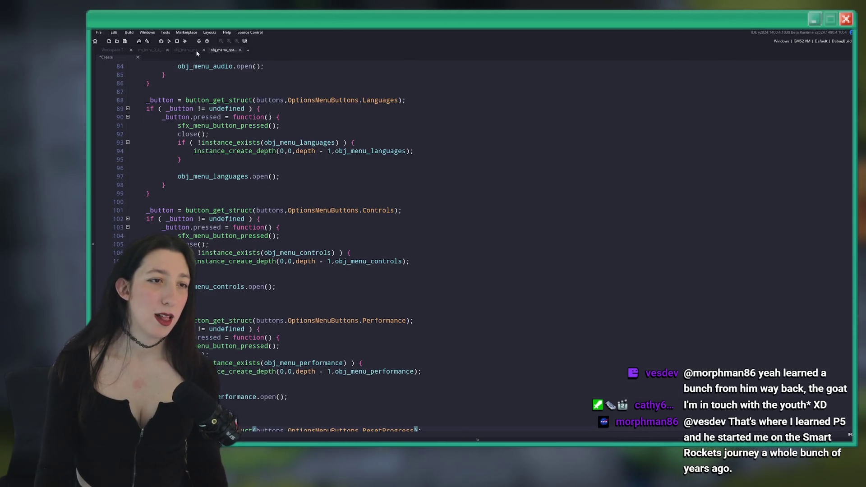
Open obj_menu_graphics' Create event code and search it for 'confirm'.
{"action": "key", "text": "ctrl+t"}
{"action": "type", "text": "graphics"}
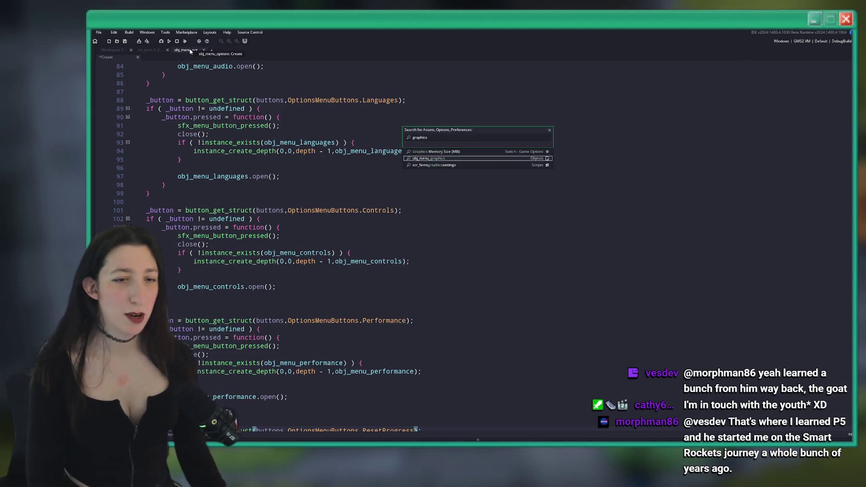
{"action": "key", "text": "Return"}
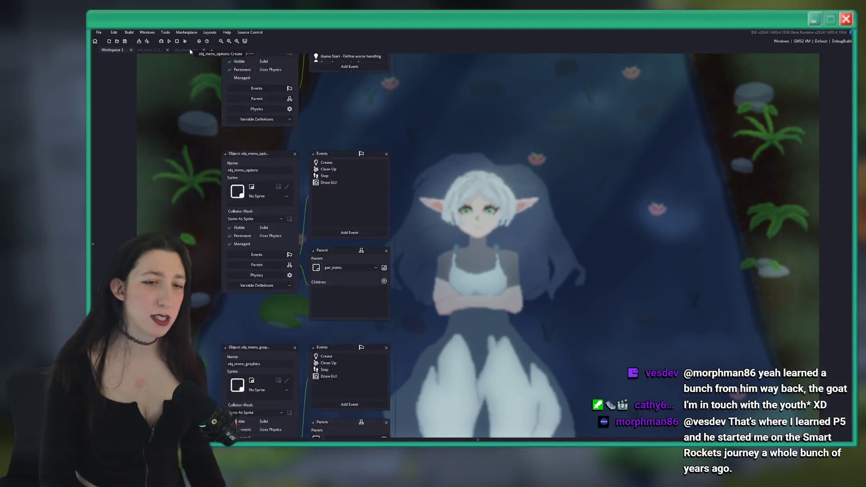
{"action": "double_click", "coordinate": [341, 168]}
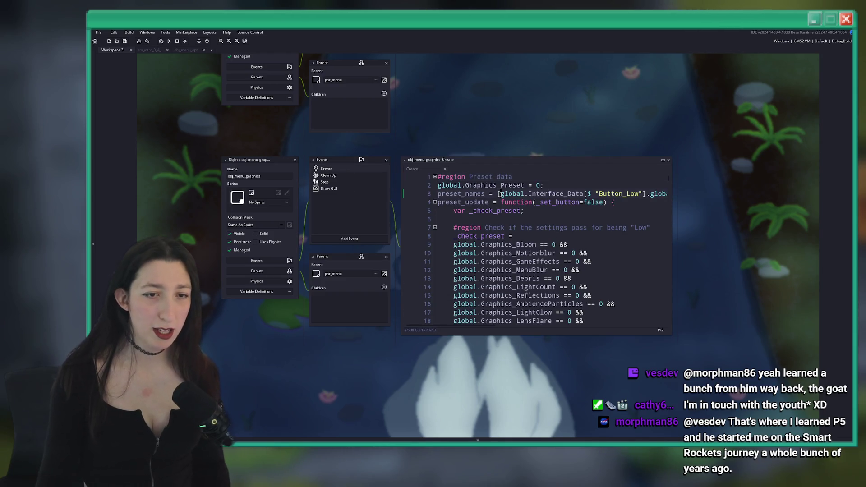
{"action": "type", "text": "confirm"}
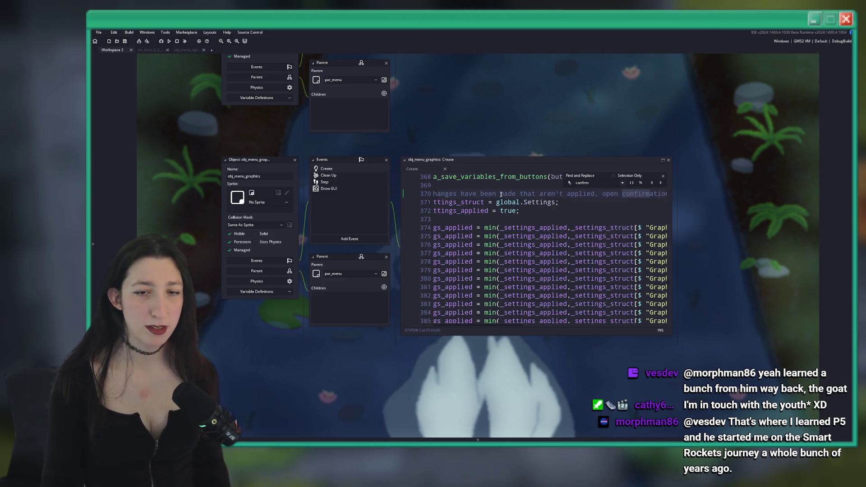
{"action": "left_click", "coordinate": [662, 160]}
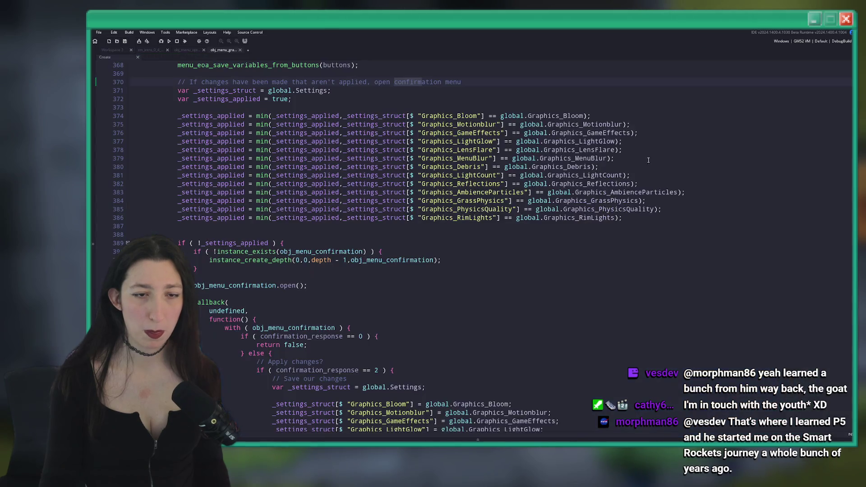
Scroll through the graphics menu code and select its confirmation-dialog block.
{"action": "scroll", "coordinate": [458, 179], "scroll_direction": "up", "scroll_amount": 4}
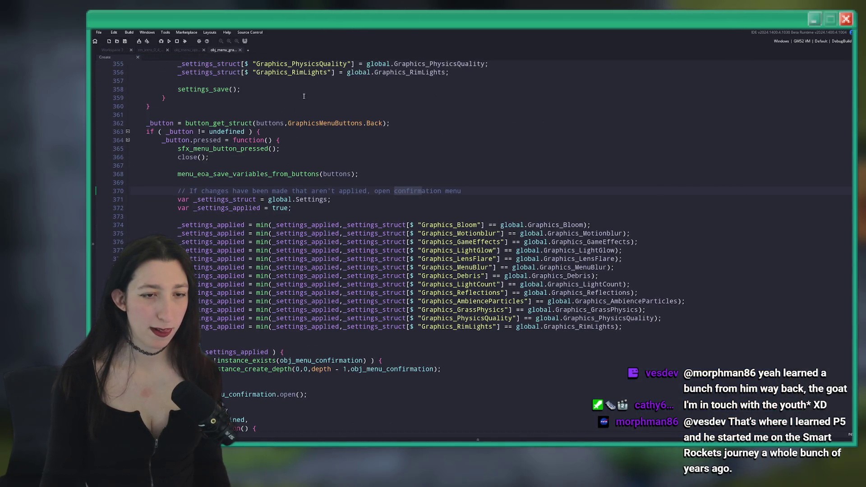
{"action": "scroll", "coordinate": [374, 271], "scroll_direction": "down", "scroll_amount": 4}
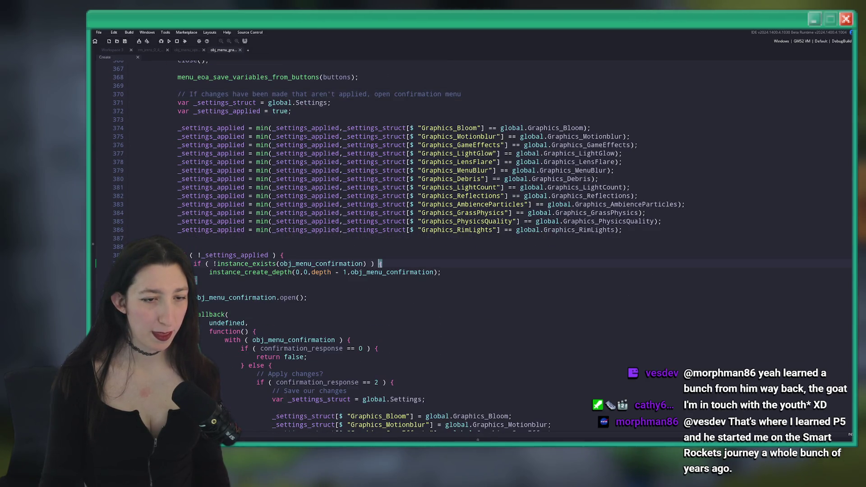
{"action": "scroll", "coordinate": [325, 275], "scroll_direction": "down", "scroll_amount": 2}
{"action": "scroll", "coordinate": [329, 266], "scroll_direction": "down", "scroll_amount": 3}
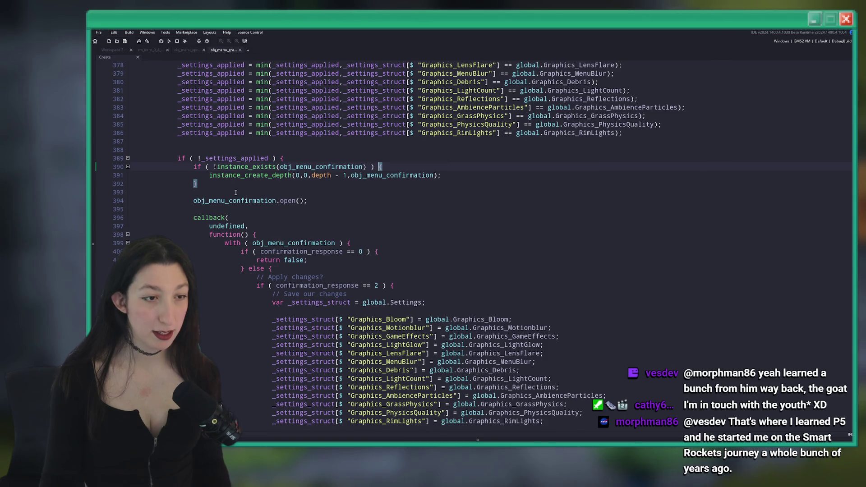
{"action": "scroll", "coordinate": [247, 323], "scroll_direction": "down", "scroll_amount": 15}
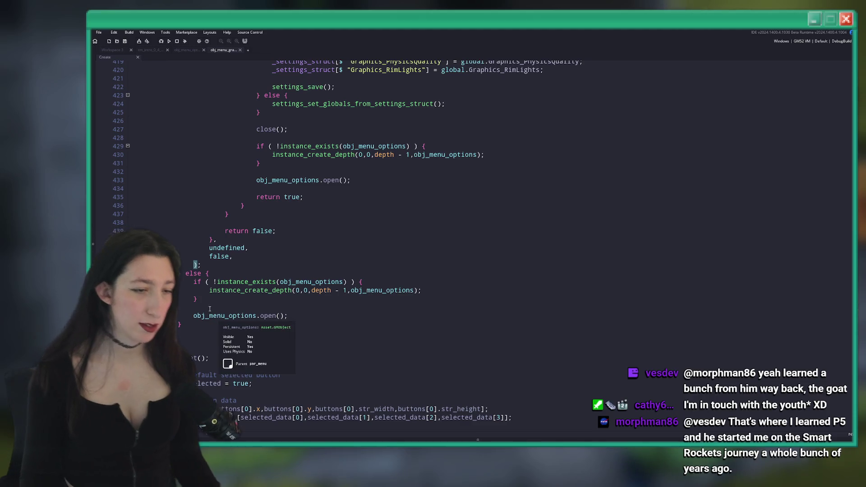
{"action": "mouse_move", "coordinate": [218, 253]}
{"action": "left_mouse_down"}
{"action": "mouse_move", "coordinate": [227, 239]}
{"action": "mouse_move", "coordinate": [214, 235]}
{"action": "mouse_move", "coordinate": [195, 143]}
{"action": "left_mouse_up"}
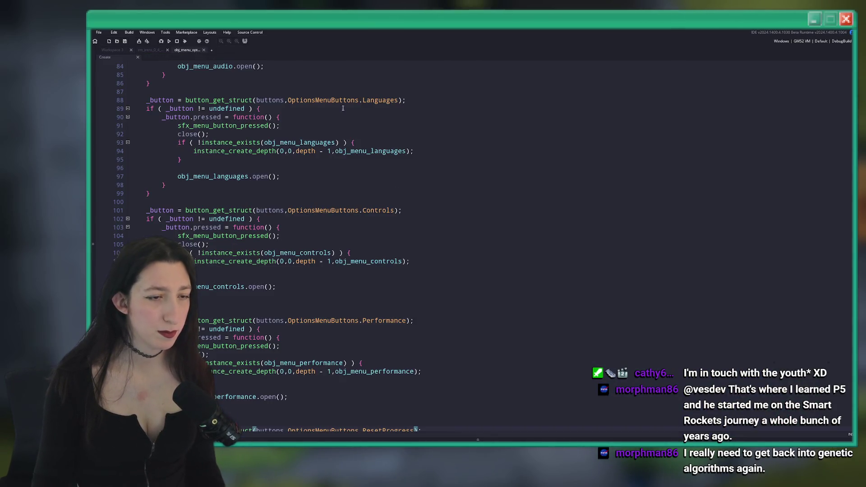
{"action": "scroll", "coordinate": [342, 108], "scroll_direction": "down", "scroll_amount": 7}
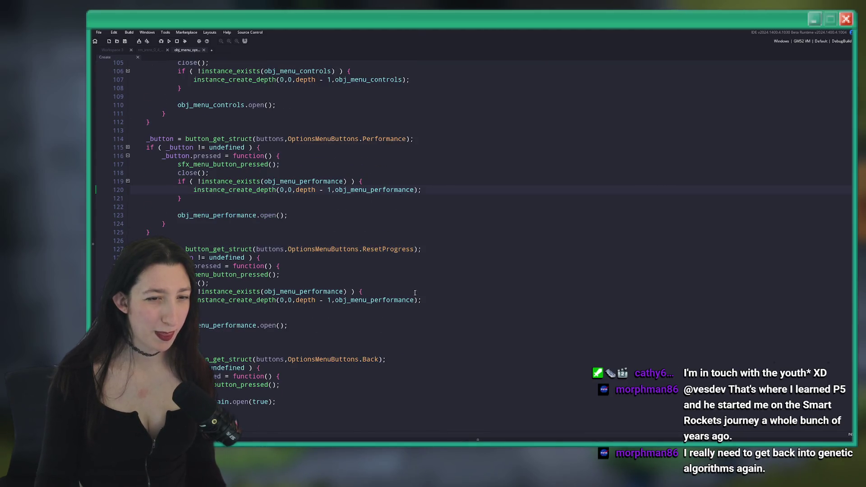
Paste the confirmation-menu callback code in place of the obj_menu_performance open line.
{"action": "scroll", "coordinate": [312, 249], "scroll_direction": "down", "scroll_amount": 2}
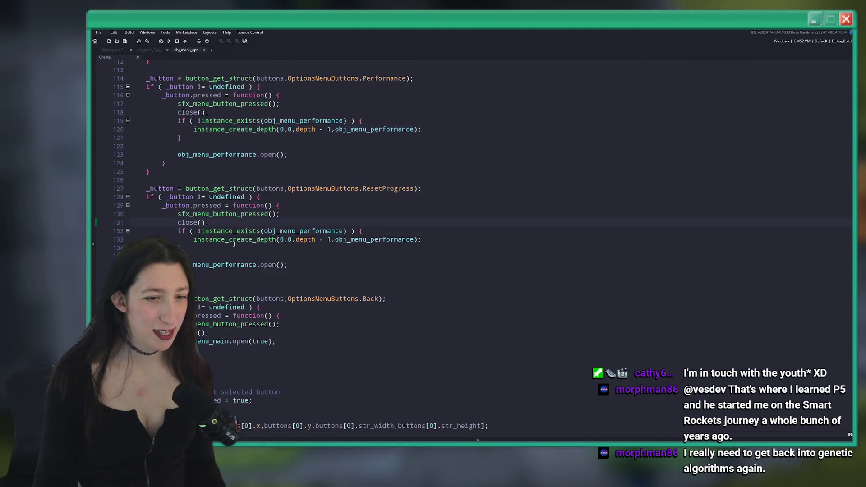
{"action": "left_click", "coordinate": [180, 230]}
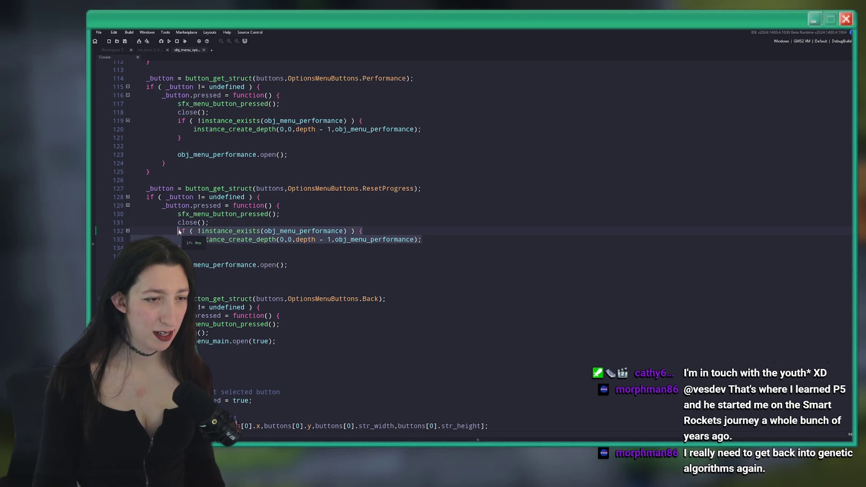
{"action": "key", "text": "ctrl+v"}
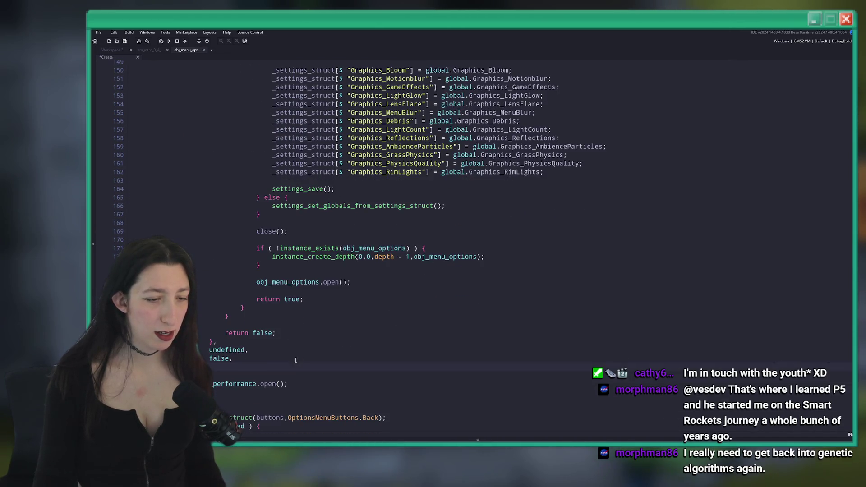
{"action": "key", "text": "Delete"}
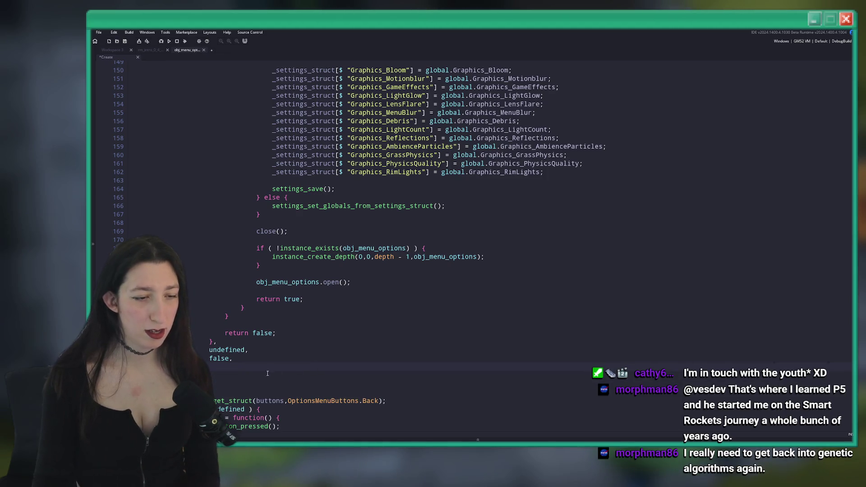
Review the pasted callback's settings block and add a blank line after close().
{"action": "mouse_move", "coordinate": [262, 369]}
{"action": "left_mouse_down"}
{"action": "mouse_move", "coordinate": [260, 158]}
{"action": "mouse_move", "coordinate": [223, 151]}
{"action": "mouse_move", "coordinate": [225, 137]}
{"action": "left_mouse_up"}
{"action": "left_click", "coordinate": [226, 137]}
{"action": "scroll", "coordinate": [226, 135], "scroll_direction": "down", "scroll_amount": 5}
{"action": "scroll", "coordinate": [225, 136], "scroll_direction": "up", "scroll_amount": 1}
{"action": "left_click_drag", "start_coordinate": [240, 428], "coordinate": [235, 179]}
{"action": "scroll", "coordinate": [227, 118], "scroll_direction": "up", "scroll_amount": 3}
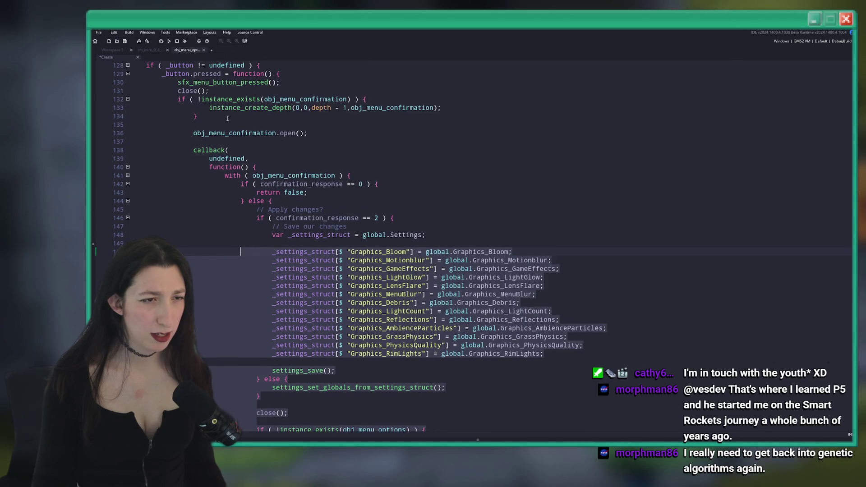
{"action": "left_click", "coordinate": [178, 100]}
{"action": "scroll", "coordinate": [227, 309], "scroll_direction": "down", "scroll_amount": 6}
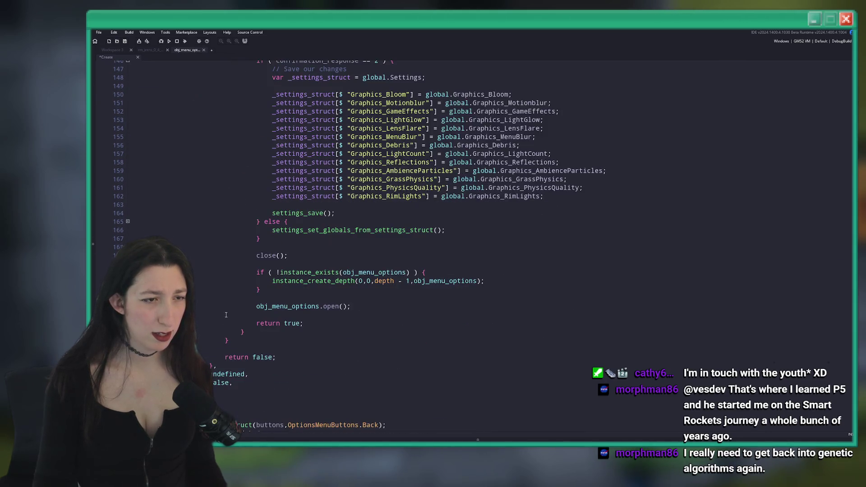
{"action": "scroll", "coordinate": [217, 393], "scroll_direction": "up", "scroll_amount": 6}
{"action": "left_click", "coordinate": [236, 78]}
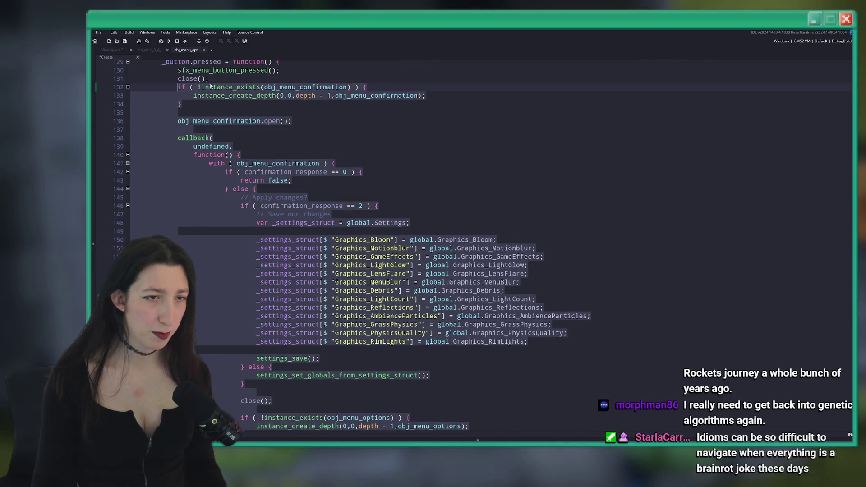
{"action": "key", "text": "Return"}
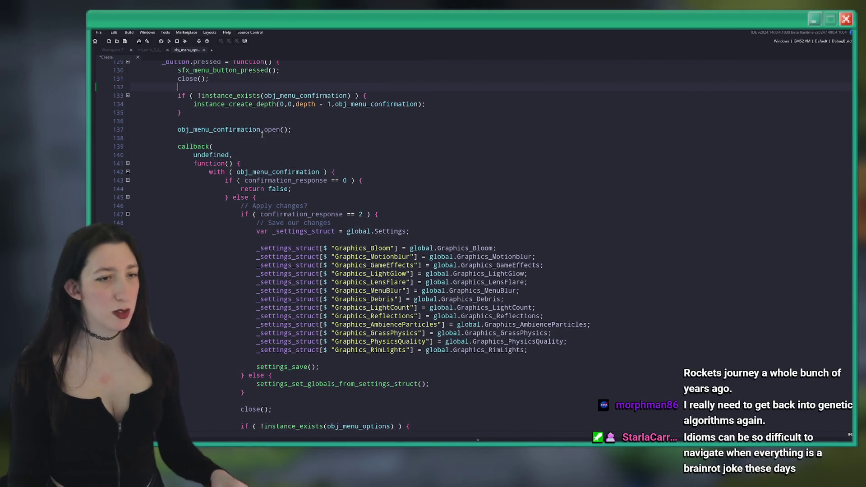
Replace the settings-saving block with a progress_reset(true) call.
{"action": "scroll", "coordinate": [261, 129], "scroll_direction": "down", "scroll_amount": 2}
{"action": "scroll", "coordinate": [312, 194], "scroll_direction": "up", "scroll_amount": 1}
{"action": "scroll", "coordinate": [313, 193], "scroll_direction": "up", "scroll_amount": 2}
{"action": "left_click", "coordinate": [319, 208]}
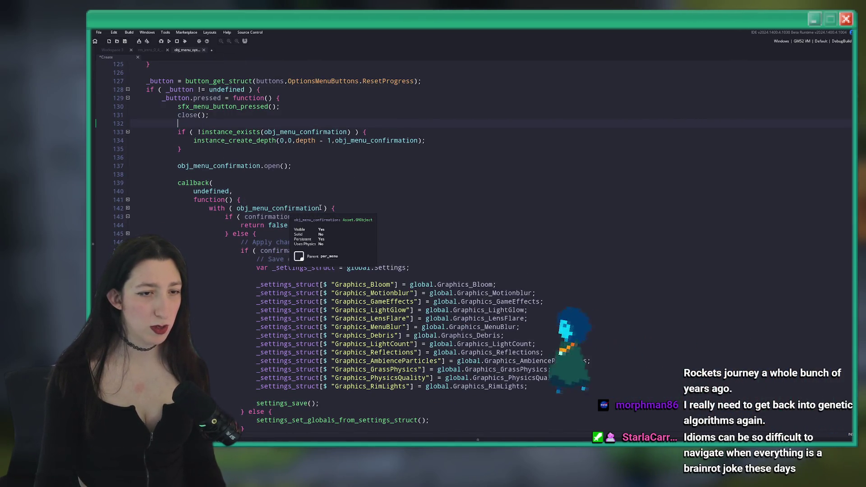
{"action": "scroll", "coordinate": [155, 134], "scroll_direction": "down", "scroll_amount": 2}
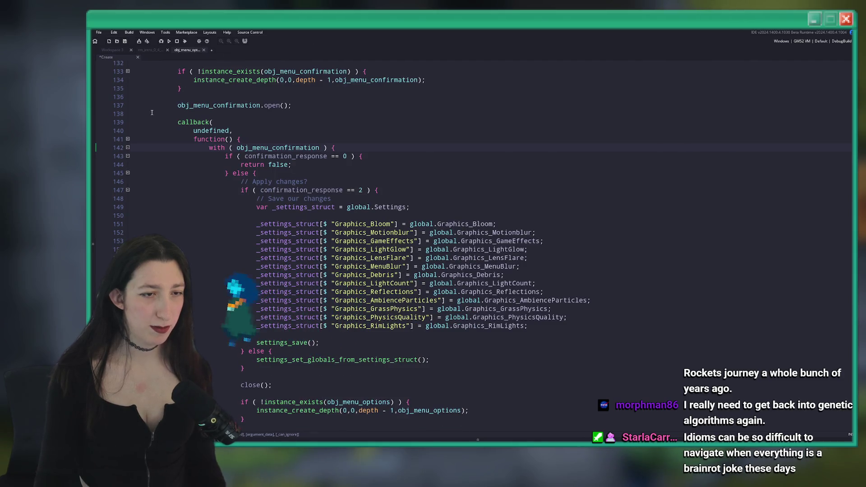
{"action": "scroll", "coordinate": [155, 135], "scroll_direction": "up", "scroll_amount": 2}
{"action": "scroll", "coordinate": [271, 225], "scroll_direction": "down", "scroll_amount": 3}
{"action": "left_click_drag", "start_coordinate": [256, 212], "coordinate": [256, 321]}
{"action": "left_click", "coordinate": [334, 330]}
{"action": "left_click_drag", "start_coordinate": [335, 330], "coordinate": [264, 185]}
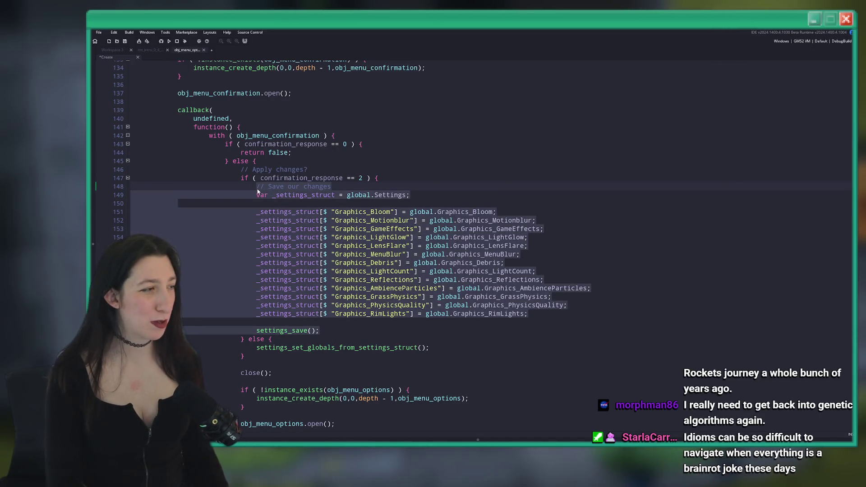
{"action": "type", "text": "progress_reset(true);"}
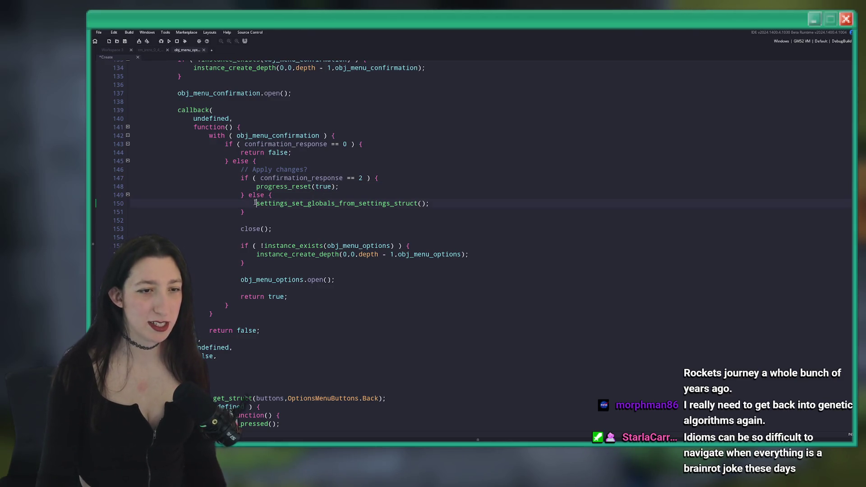
Delete the leftover settings-restoring else branch and run a test build.
{"action": "key", "text": "shift+Up"}
{"action": "key", "text": "shift+Up"}
{"action": "key", "text": "BackSpace"}
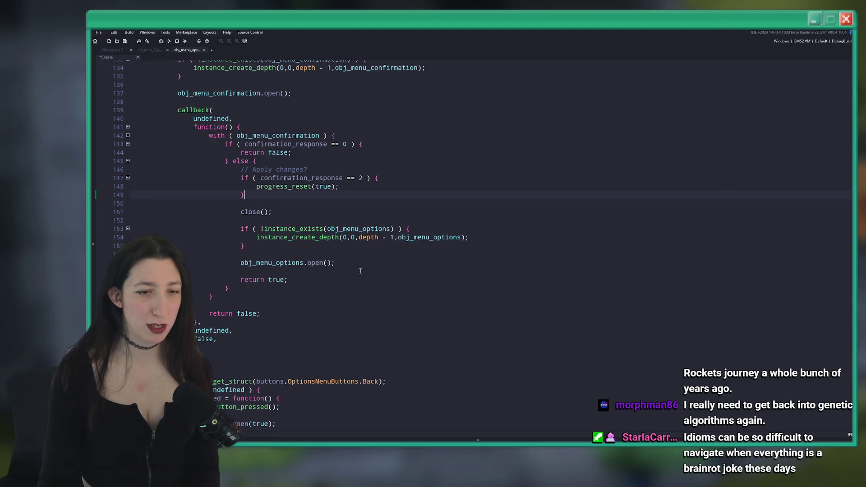
{"action": "key", "text": "Down"}
{"action": "key", "text": "Down"}
{"action": "scroll", "coordinate": [454, 165], "scroll_direction": "up", "scroll_amount": 3}
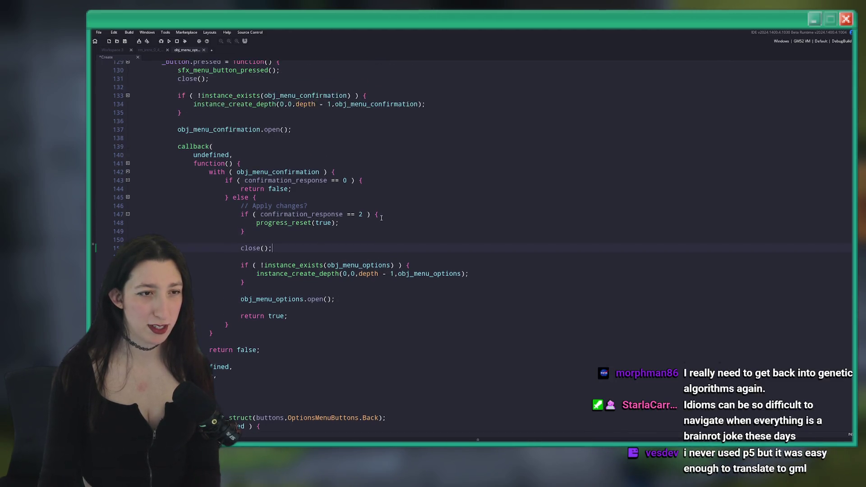
{"action": "scroll", "coordinate": [454, 164], "scroll_direction": "up", "scroll_amount": 1}
{"action": "left_click", "coordinate": [466, 171]}
{"action": "key", "text": "F5"}
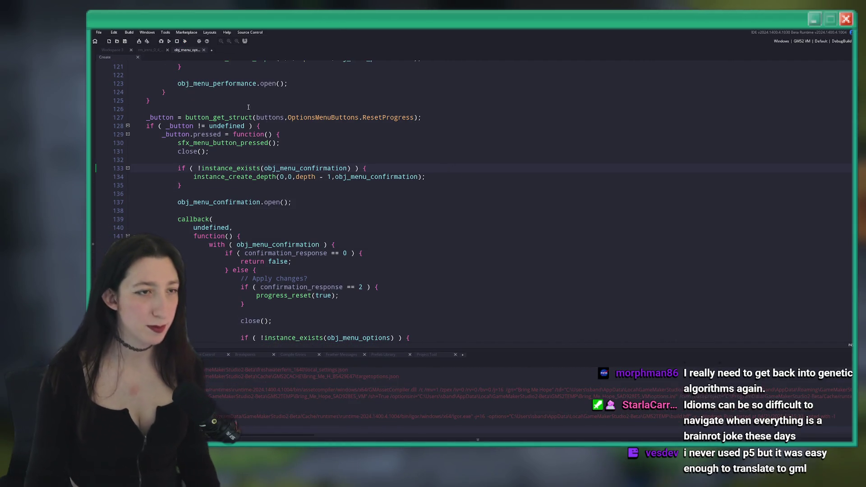
Store the created confirmation instance in var _inst and start an _inst.text assignment.
{"action": "left_click", "coordinate": [418, 178]}
{"action": "left_click", "coordinate": [437, 180]}
{"action": "key", "text": "Return"}
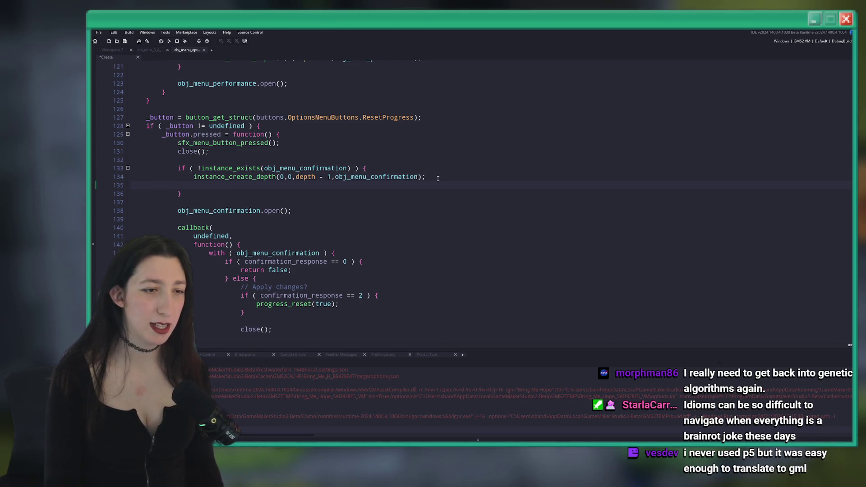
{"action": "left_click", "coordinate": [193, 177]}
{"action": "type", "text": "var _iunst ="}
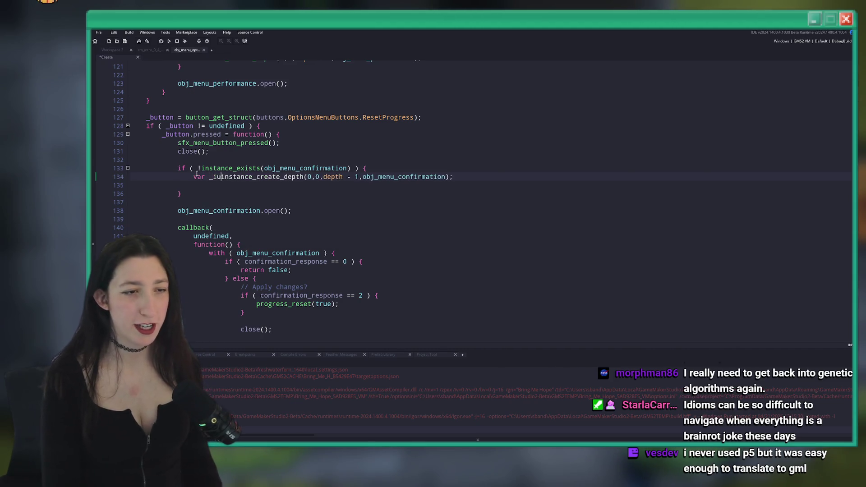
{"action": "key", "text": "Left"}
{"action": "key", "text": "Left"}
{"action": "key", "text": "Left"}
{"action": "key", "text": "BackSpace"}
{"action": "key", "text": "Down"}
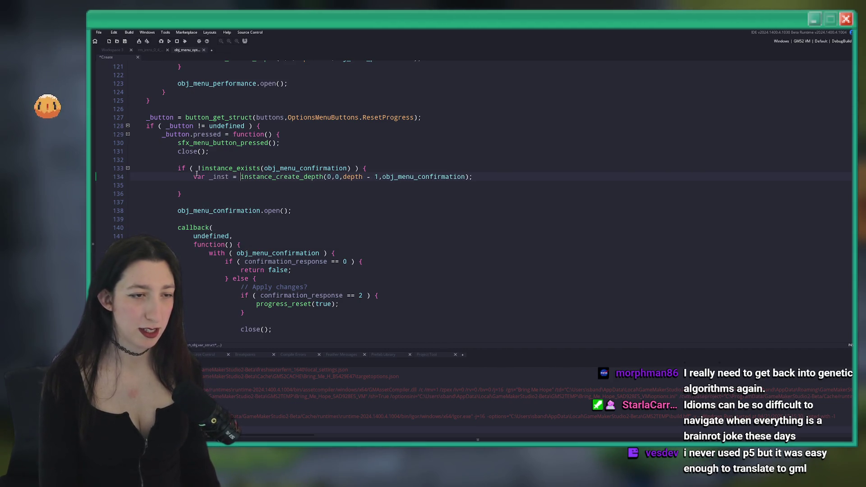
{"action": "type", "text": "_instkd"}
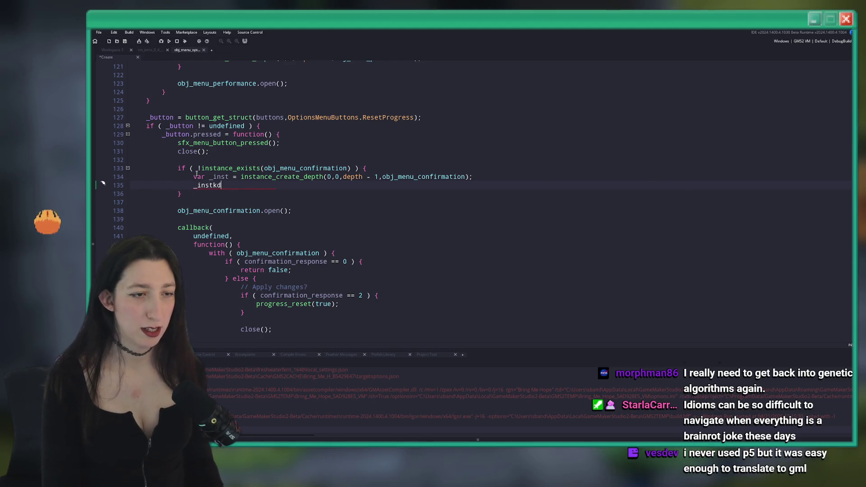
{"action": "key", "text": "BackSpace"}
{"action": "key", "text": "BackSpace"}
{"action": "type", "text": ".text = globa"}
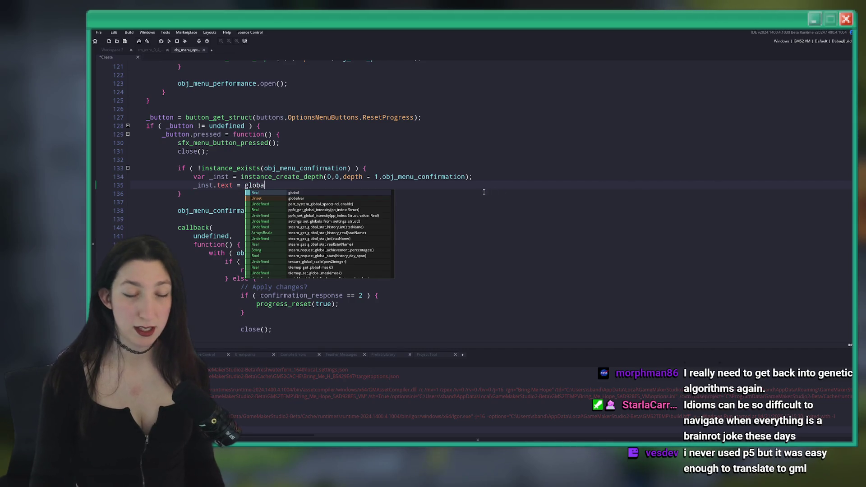
{"action": "type", "text": "l"}
{"action": "key", "text": "ctrl+Tab"}
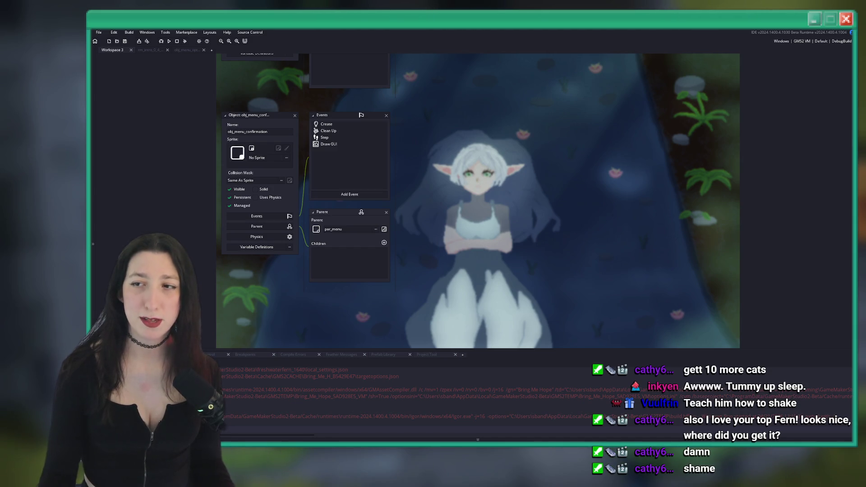
Check desc_text in obj_menu_confirmation's Create code, then go back to the options menu code.
{"action": "left_click_drag", "start_coordinate": [337, 169], "coordinate": [372, 192]}
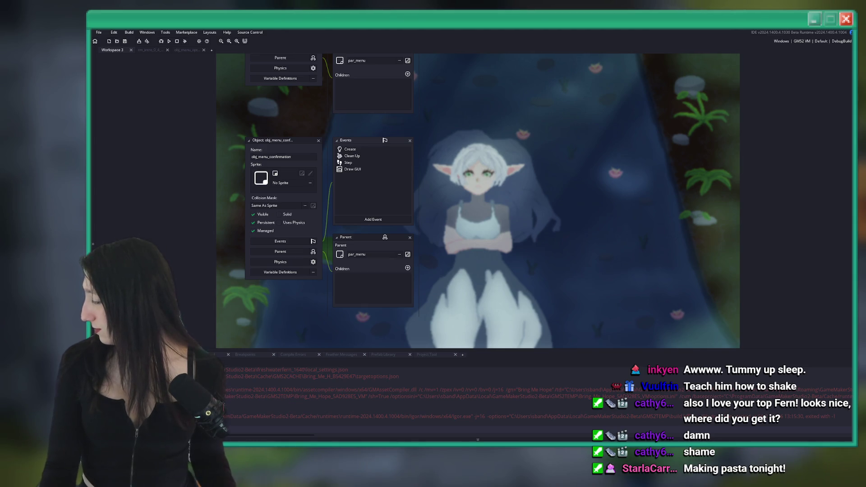
{"action": "double_click", "coordinate": [368, 151]}
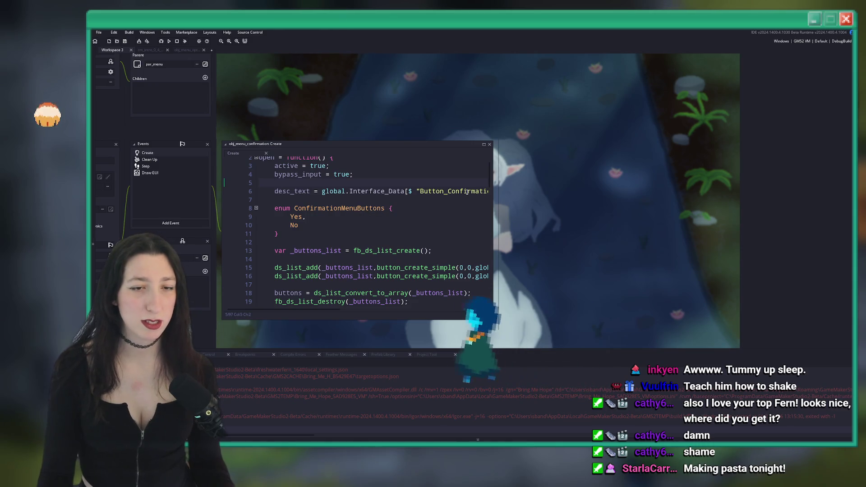
{"action": "left_click", "coordinate": [310, 192]}
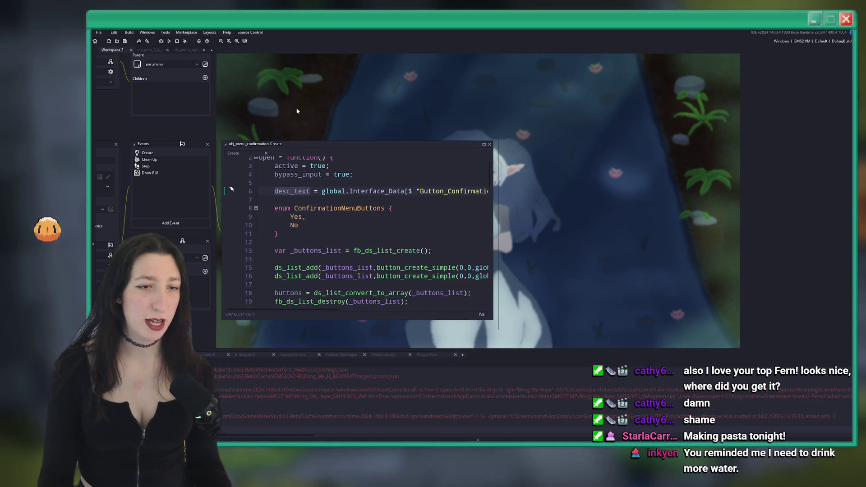
{"action": "left_click_drag", "start_coordinate": [224, 59], "coordinate": [270, 94]}
{"action": "left_click", "coordinate": [199, 50]}
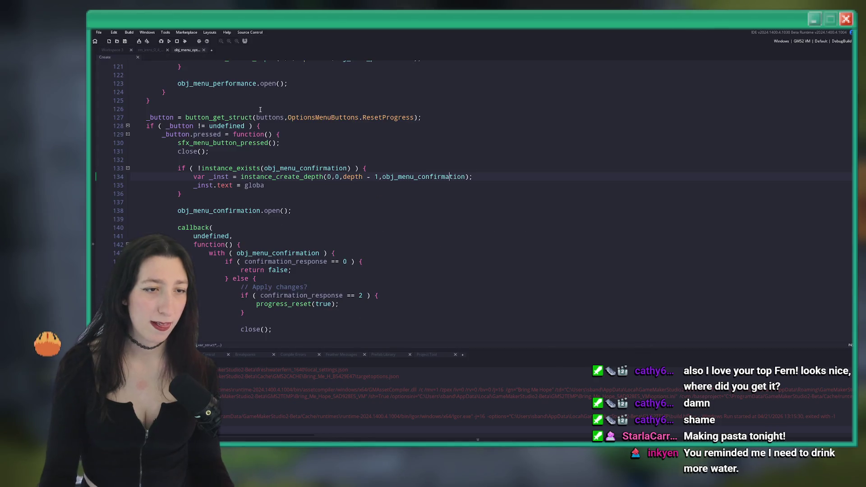
Duplicate the confirmation open line and remove the _inst variable and its text assignment.
{"action": "key", "text": "BackSpace"}
{"action": "key", "text": "BackSpace"}
{"action": "key", "text": "BackSpace"}
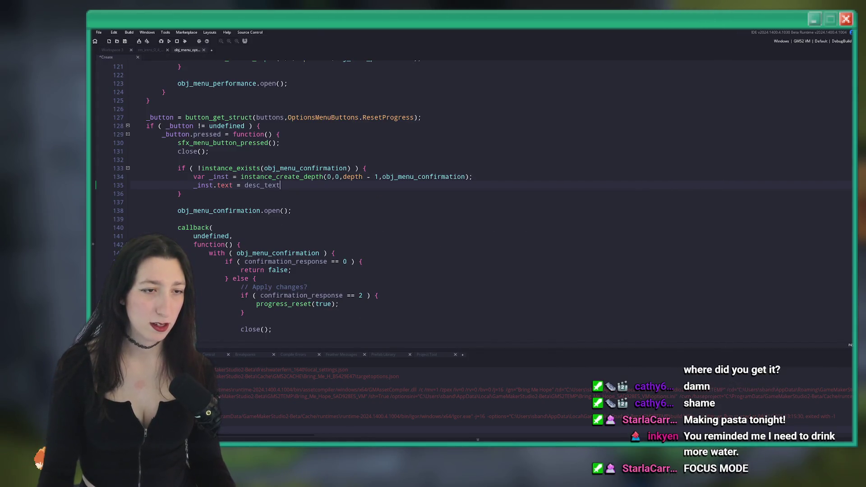
{"action": "type", "text": "desc_text"}
{"action": "double_click", "coordinate": [234, 211]}
{"action": "key", "text": "ctrl+d"}
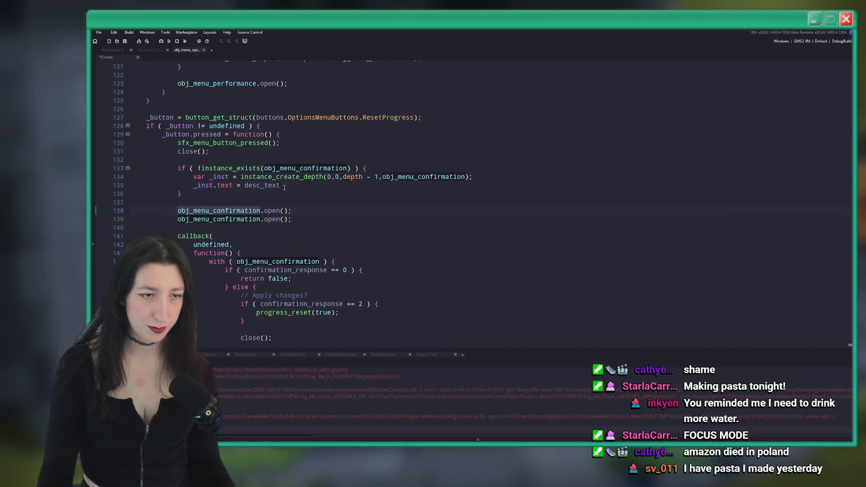
{"action": "left_click_drag", "start_coordinate": [284, 186], "coordinate": [165, 186]}
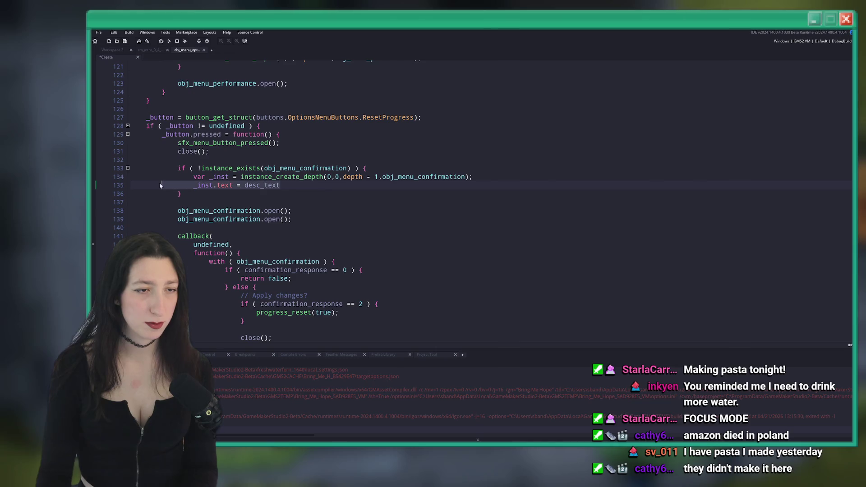
{"action": "key", "text": "BackSpace"}
{"action": "key", "text": "BackSpace"}
{"action": "left_click_drag", "start_coordinate": [240, 177], "coordinate": [193, 177]}
{"action": "key", "text": "BackSpace"}
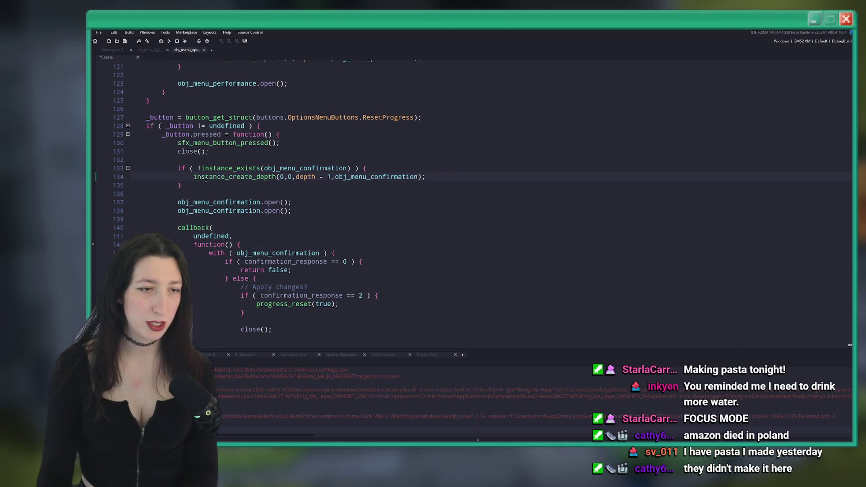
Turn the duplicated line into a desc_text = global.Interface_Data[ assignment.
{"action": "left_click", "coordinate": [272, 210]}
{"action": "double_click", "coordinate": [272, 211]}
{"action": "type", "text": "desc"}
{"action": "key", "text": "Return"}
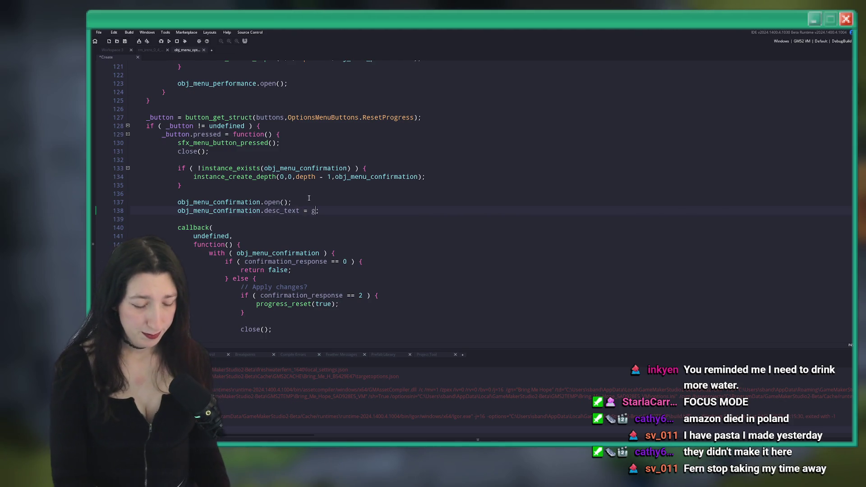
{"action": "type", "text": "lobal.Inter"}
{"action": "key", "text": "Return"}
{"action": "type", "text": "[$"}
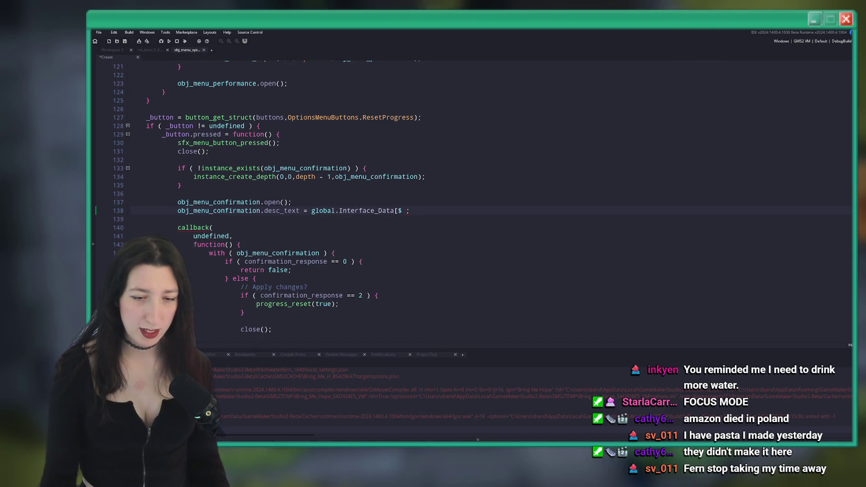
Insert the "ResetProgress_Confirmation" key from the spreadsheet in quotes, then build and run.
{"action": "key", "text": "alt+Tab"}
{"action": "key", "text": "ctrl+c"}
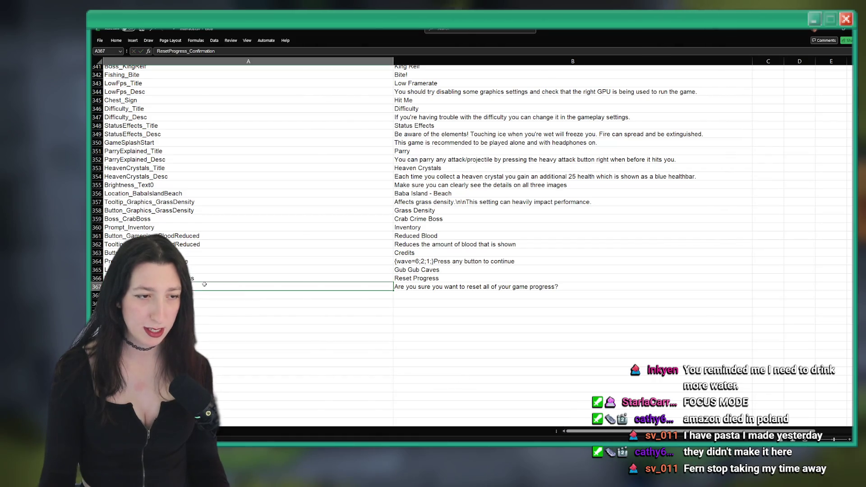
{"action": "key", "text": "alt+Tab"}
{"action": "key", "text": "ctrl+v"}
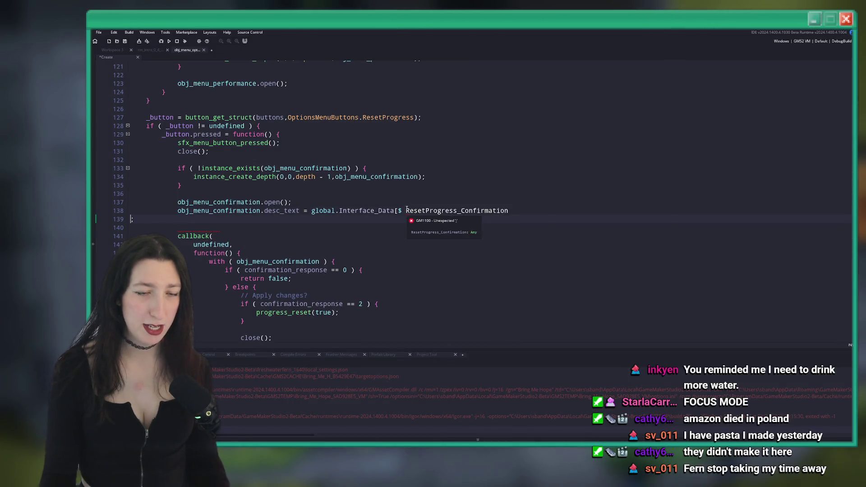
{"action": "key", "text": "ctrl+z"}
{"action": "type", "text": "\""}
{"action": "key", "text": "ctrl+v"}
{"action": "type", "text": "\""}
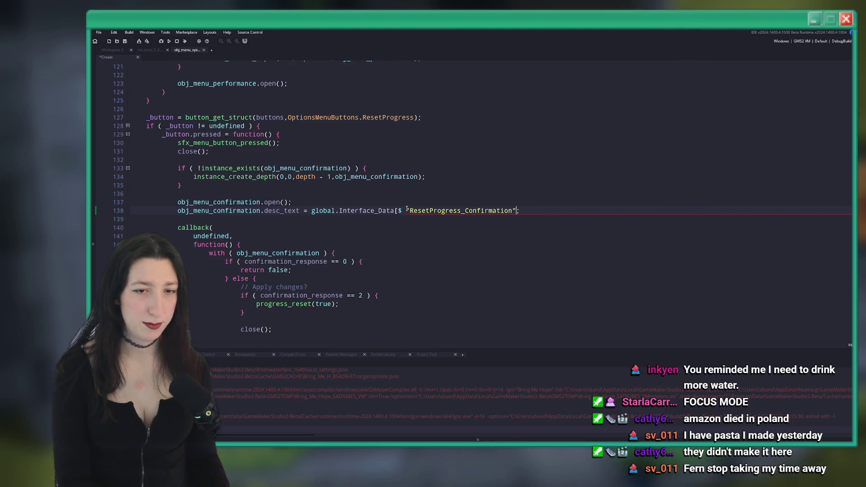
{"action": "key", "text": "F5"}
{"action": "scroll", "coordinate": [403, 226], "scroll_direction": "down", "scroll_amount": 3}
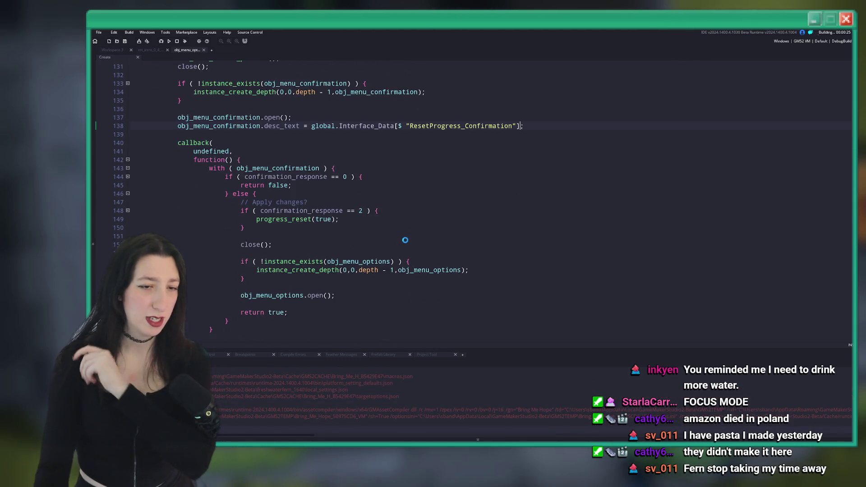
Enlarge obj_menu_main's Create code editor and jump to the top of the file.
{"action": "scroll", "coordinate": [403, 234], "scroll_direction": "down", "scroll_amount": 2}
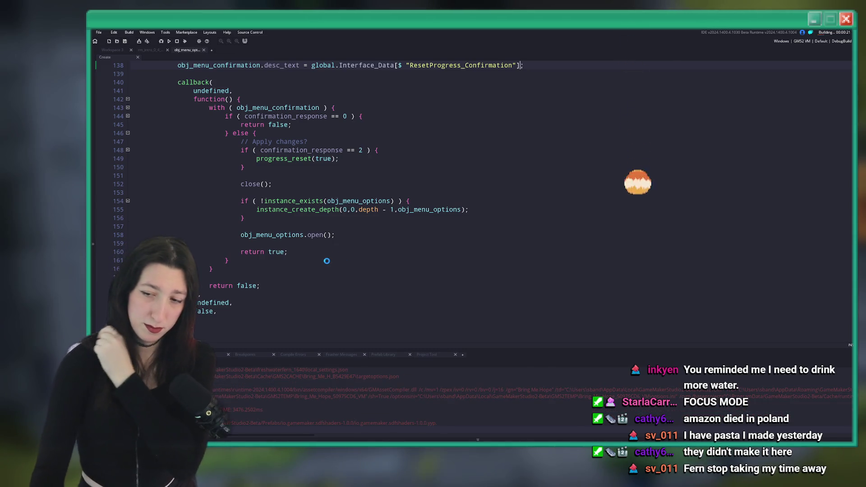
{"action": "scroll", "coordinate": [327, 261], "scroll_direction": "up", "scroll_amount": 1}
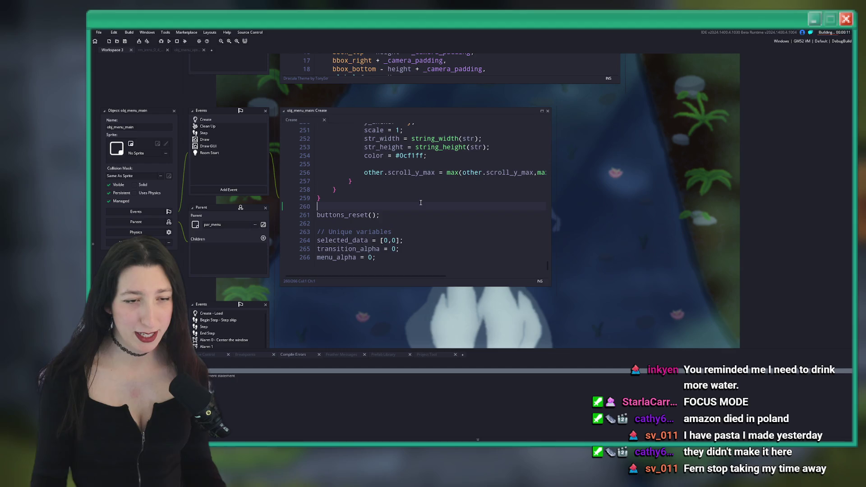
{"action": "scroll", "coordinate": [412, 201], "scroll_direction": "up", "scroll_amount": 2}
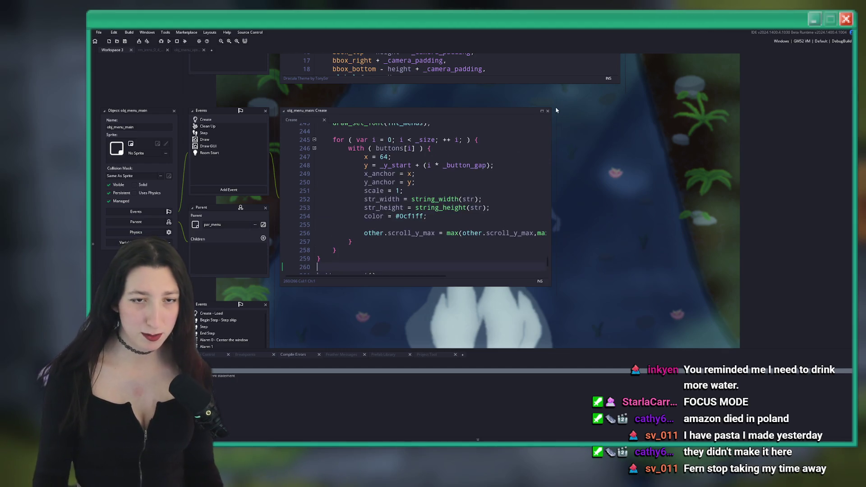
{"action": "left_click", "coordinate": [542, 111]}
{"action": "scroll", "coordinate": [448, 225], "scroll_direction": "up", "scroll_amount": 15}
{"action": "left_click", "coordinate": [447, 226]}
{"action": "key", "text": "ctrl+g"}
{"action": "key", "text": "Return"}
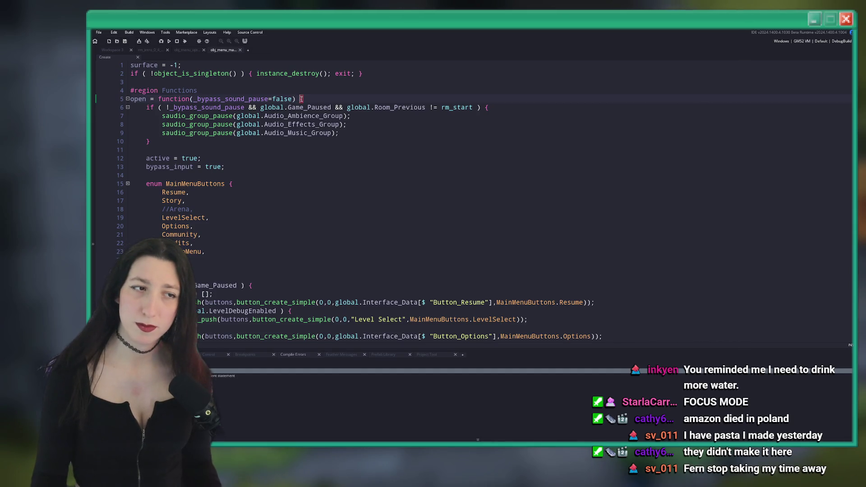
{"action": "scroll", "coordinate": [297, 116], "scroll_direction": "down", "scroll_amount": 3}
Edit the main menu button list and run a build.
{"action": "left_click", "coordinate": [364, 142]}
{"action": "type", "text": "Quit"}
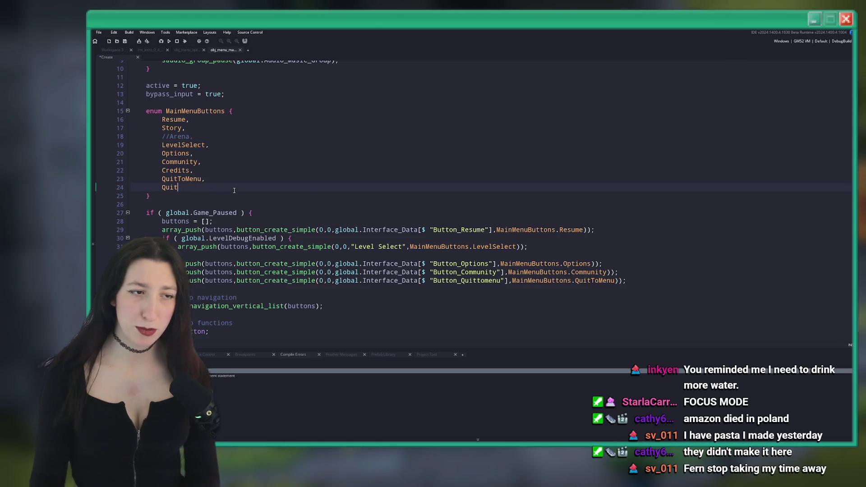
{"action": "type", "text": "s"}
{"action": "left_click", "coordinate": [276, 133]}
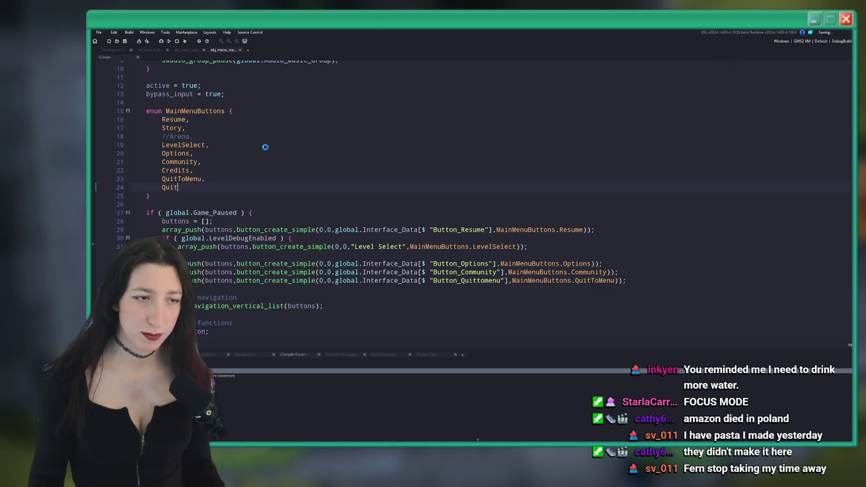
{"action": "scroll", "coordinate": [266, 147], "scroll_direction": "up", "scroll_amount": 2}
{"action": "key", "text": "F5"}
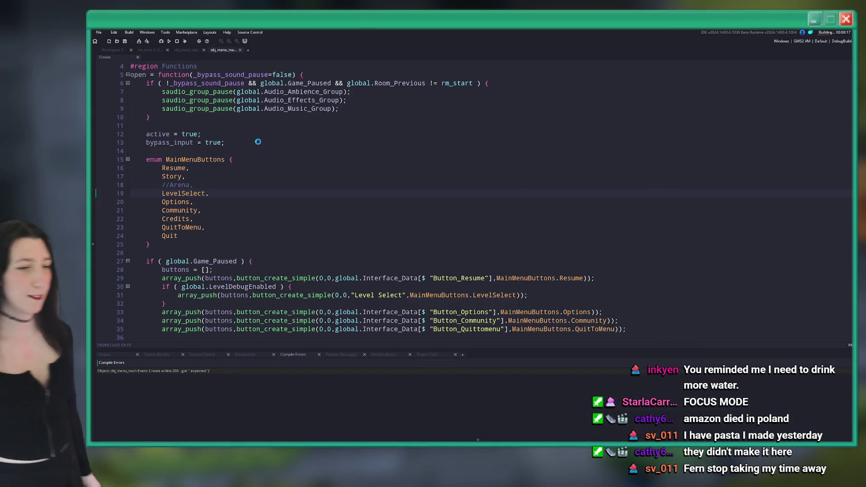
Locate the two compile errors, starting with the one at line 266.
{"action": "double_click", "coordinate": [248, 371]}
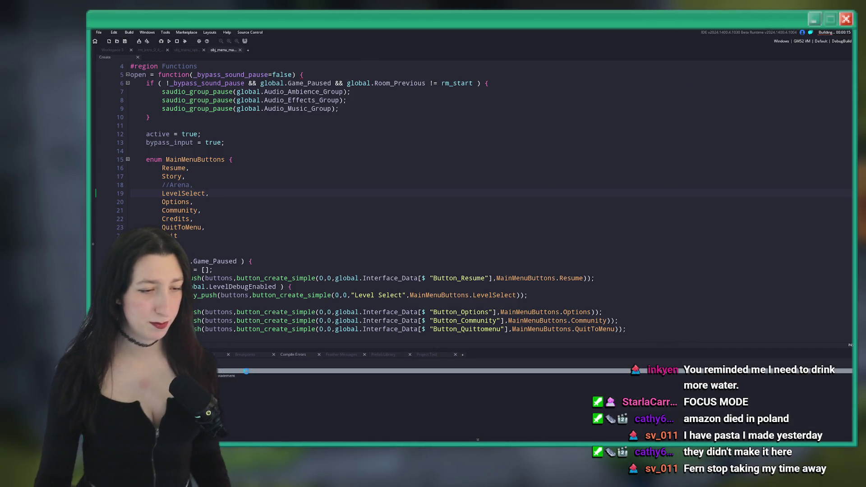
{"action": "double_click", "coordinate": [216, 375]}
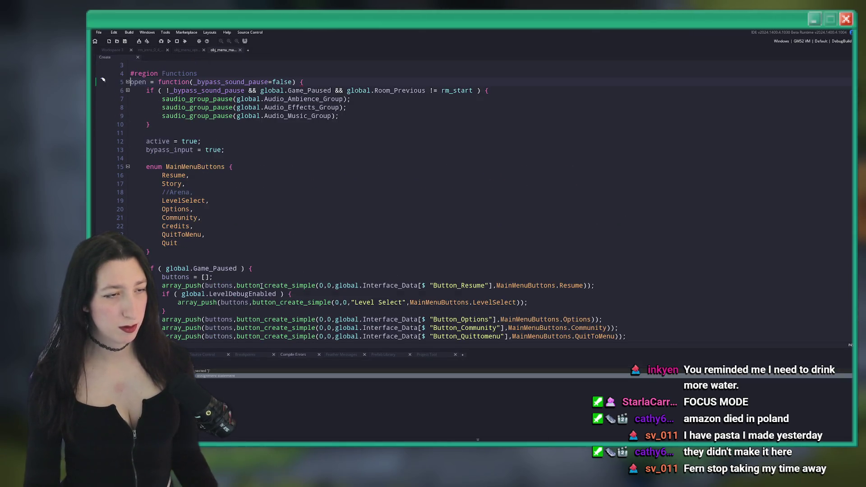
{"action": "scroll", "coordinate": [282, 245], "scroll_direction": "down", "scroll_amount": 20}
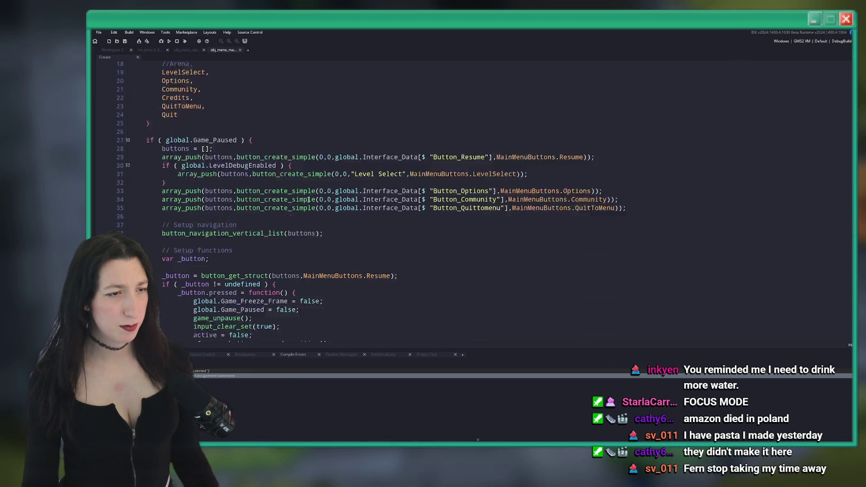
{"action": "scroll", "coordinate": [270, 234], "scroll_direction": "down", "scroll_amount": 20}
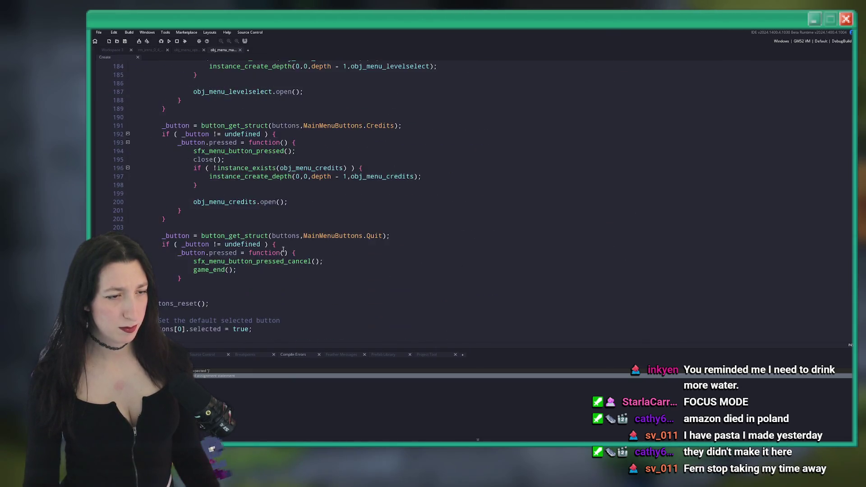
{"action": "scroll", "coordinate": [228, 211], "scroll_direction": "up", "scroll_amount": 7}
{"action": "scroll", "coordinate": [228, 211], "scroll_direction": "up", "scroll_amount": 6}
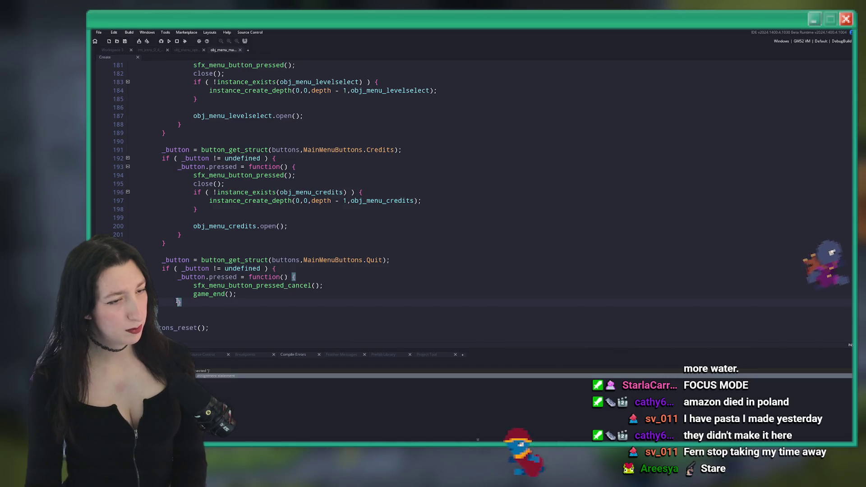
Add the missing closing brace after the Quit handler and rebuild the game.
{"action": "left_click", "coordinate": [201, 304]}
{"action": "key", "text": "Return"}
{"action": "type", "text": "}"}
{"action": "scroll", "coordinate": [204, 307], "scroll_direction": "down", "scroll_amount": 1}
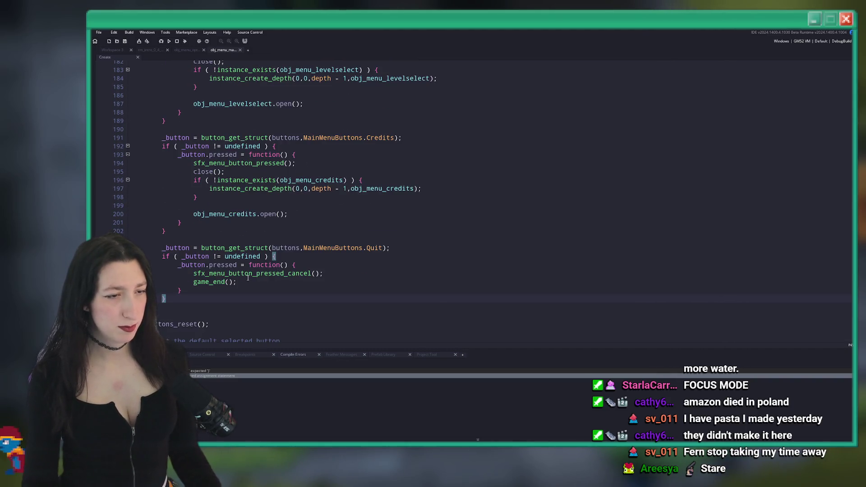
{"action": "scroll", "coordinate": [248, 277], "scroll_direction": "up", "scroll_amount": 2}
{"action": "scroll", "coordinate": [177, 300], "scroll_direction": "down", "scroll_amount": 3}
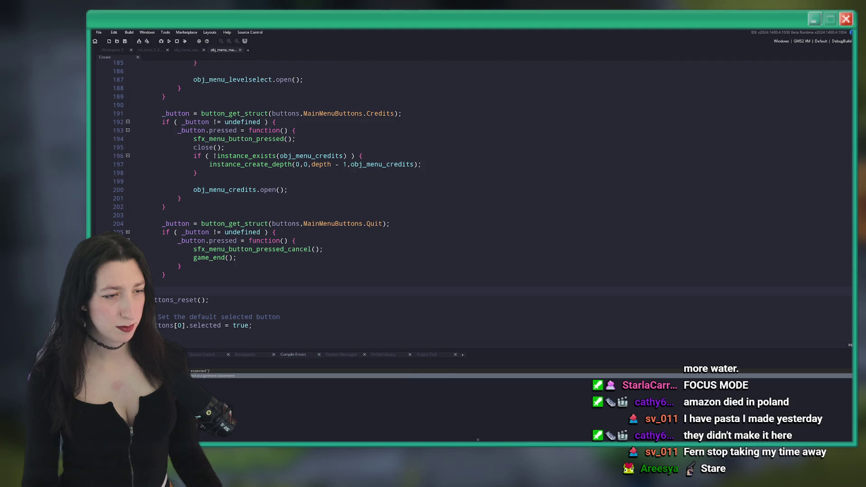
{"action": "scroll", "coordinate": [156, 256], "scroll_direction": "up", "scroll_amount": 20}
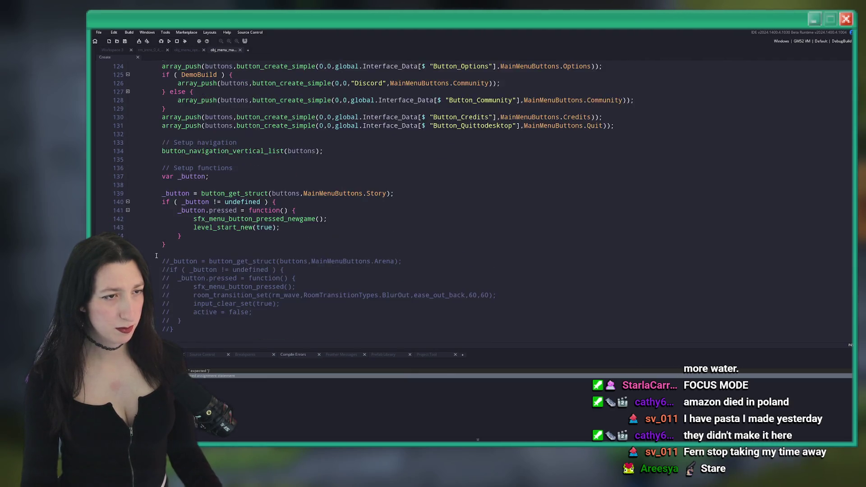
{"action": "scroll", "coordinate": [156, 256], "scroll_direction": "up", "scroll_amount": 7}
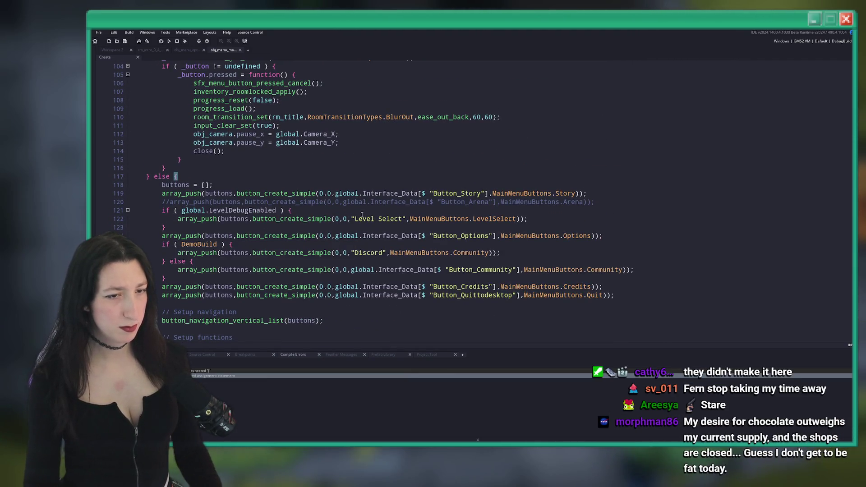
{"action": "key", "text": "F5"}
{"action": "scroll", "coordinate": [352, 217], "scroll_direction": "up", "scroll_amount": 10}
{"action": "scroll", "coordinate": [346, 219], "scroll_direction": "up", "scroll_amount": 6}
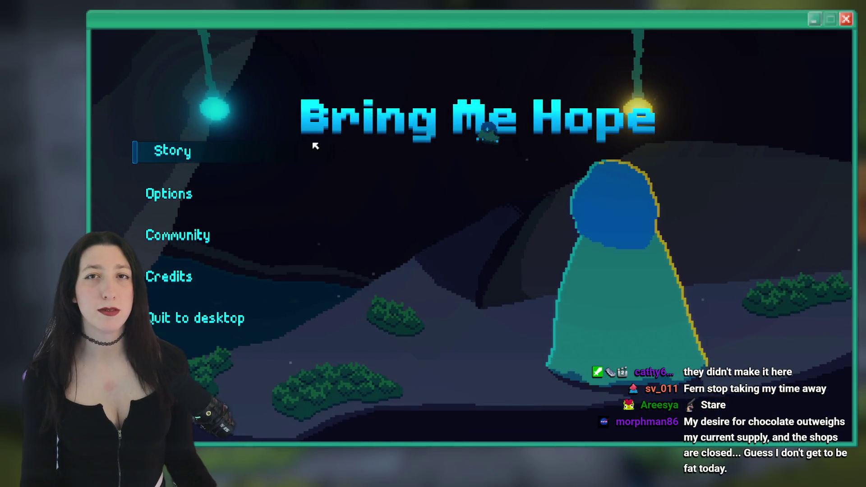
Start Story, walk up, pause, try to open Options, and close the Code Error dialog.
{"action": "left_click", "coordinate": [191, 151]}
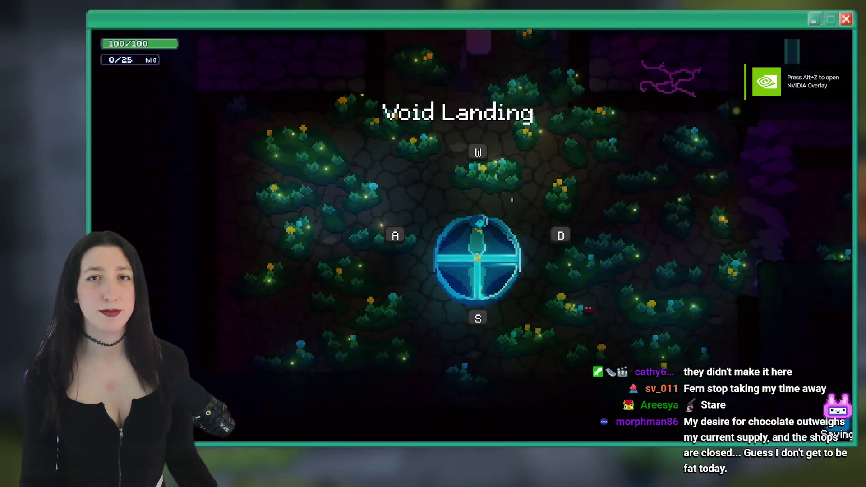
{"action": "key", "text": "Up"}
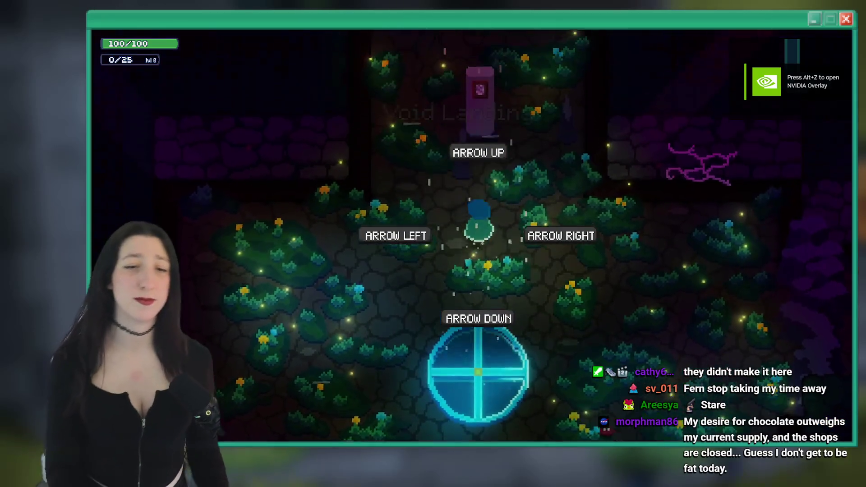
{"action": "key", "text": "Escape"}
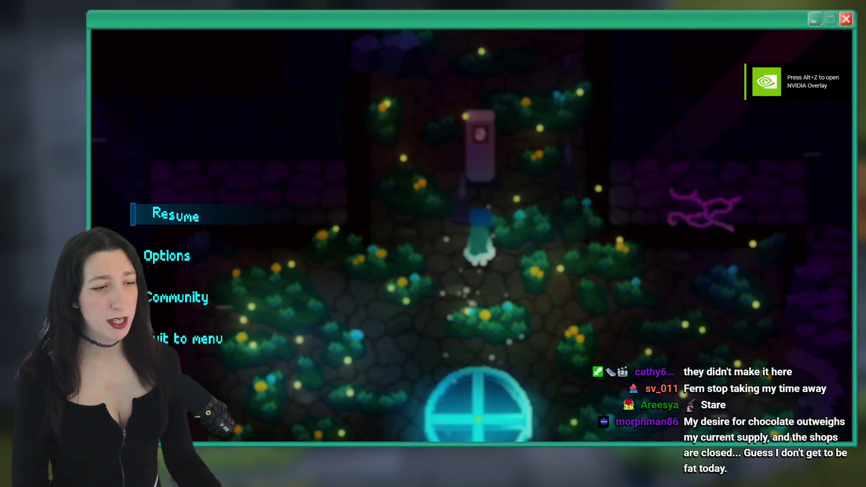
{"action": "key", "text": "Up"}
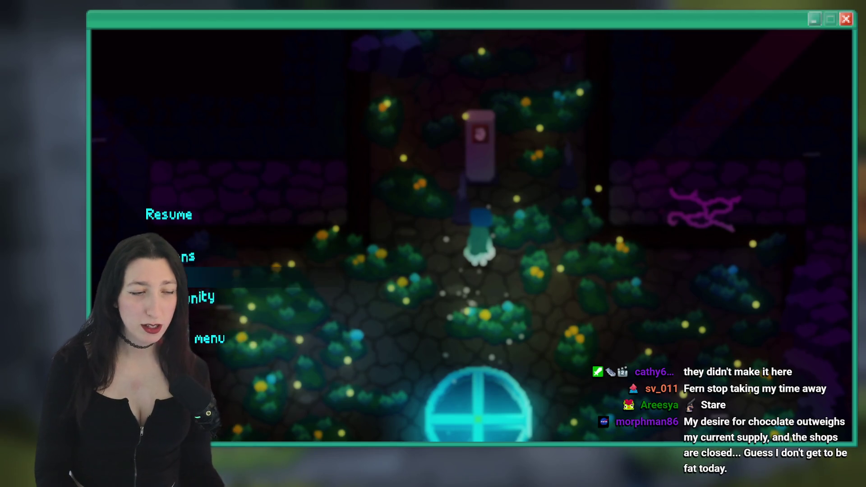
{"action": "key", "text": "Return"}
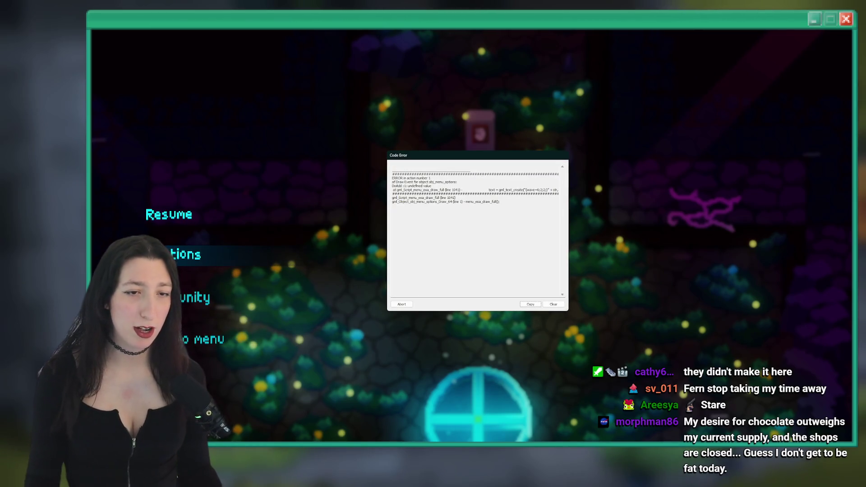
{"action": "left_click", "coordinate": [406, 306]}
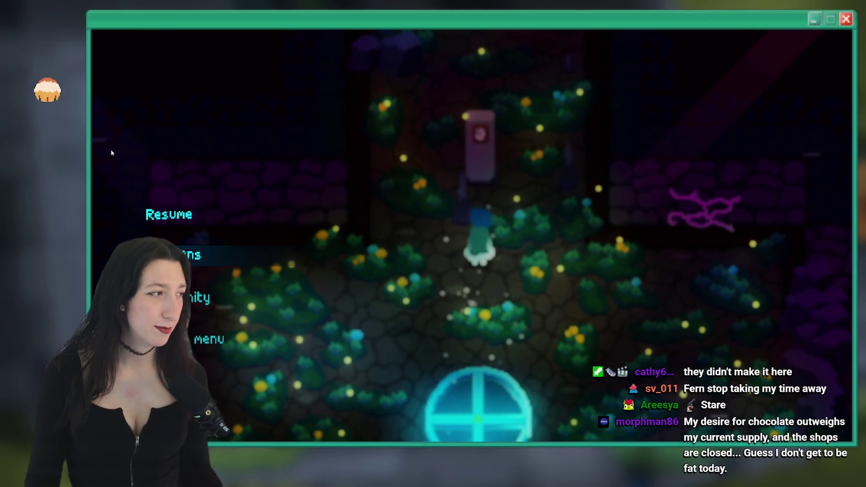
{"action": "scroll", "coordinate": [346, 227], "scroll_direction": "up", "scroll_amount": 2}
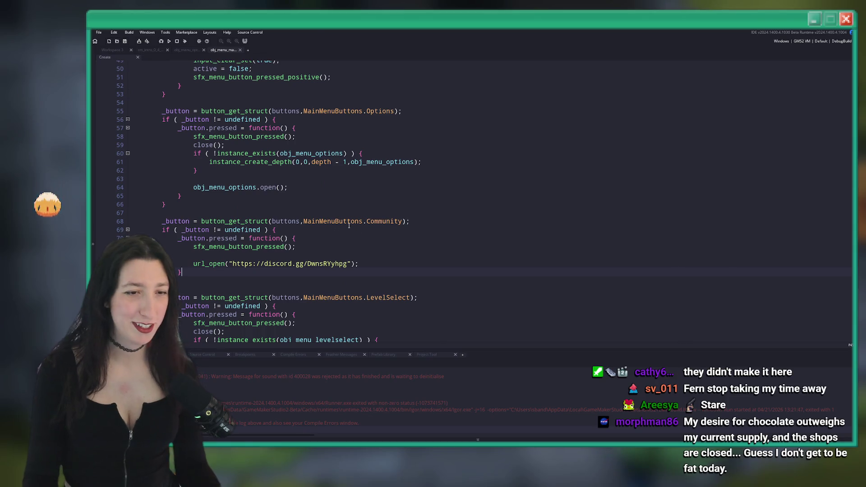
{"action": "scroll", "coordinate": [345, 227], "scroll_direction": "up", "scroll_amount": 6}
{"action": "key", "text": "ctrl+Tab"}
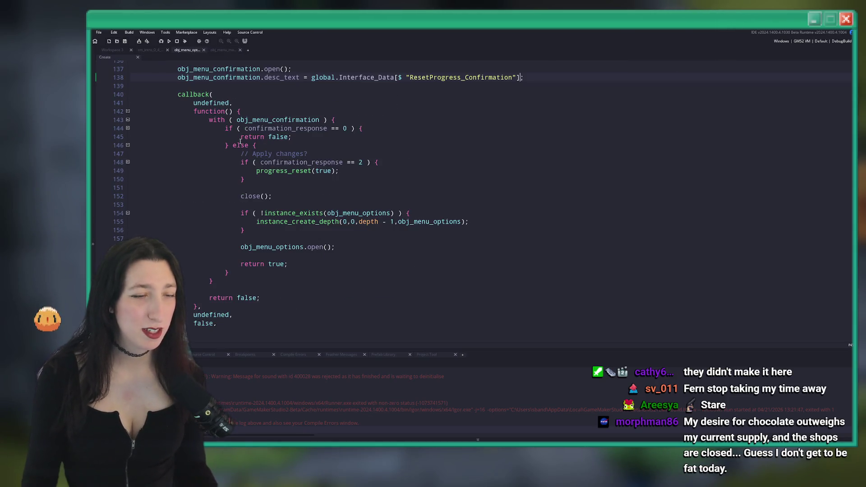
{"action": "scroll", "coordinate": [234, 138], "scroll_direction": "up", "scroll_amount": 10}
{"action": "scroll", "coordinate": [466, 274], "scroll_direction": "up", "scroll_amount": 15}
{"action": "scroll", "coordinate": [281, 362], "scroll_direction": "up", "scroll_amount": 3}
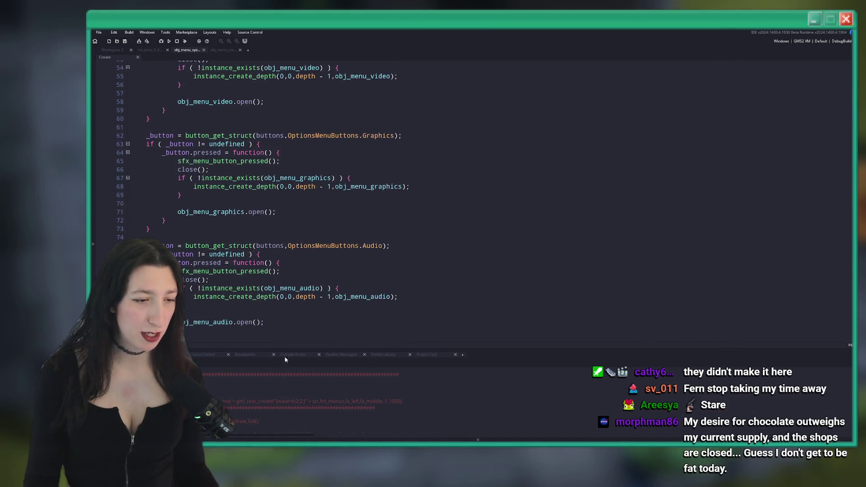
{"action": "scroll", "coordinate": [394, 257], "scroll_direction": "up", "scroll_amount": 16}
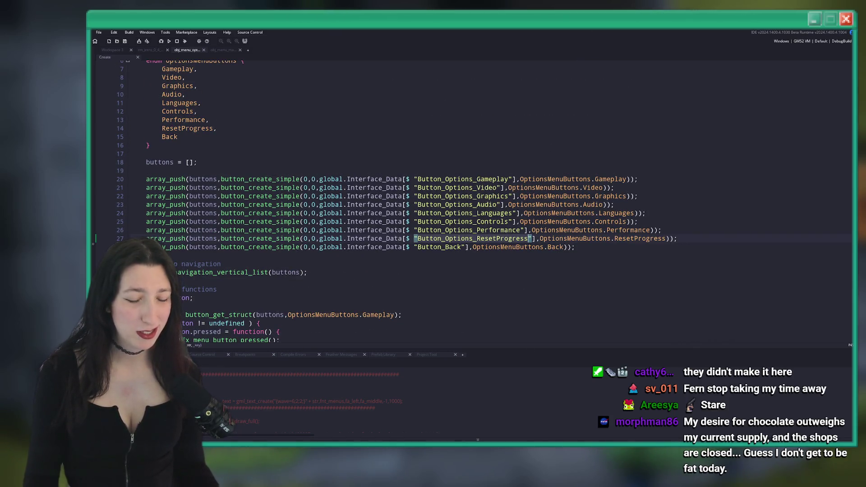
{"action": "mouse_move", "coordinate": [512, 438]}
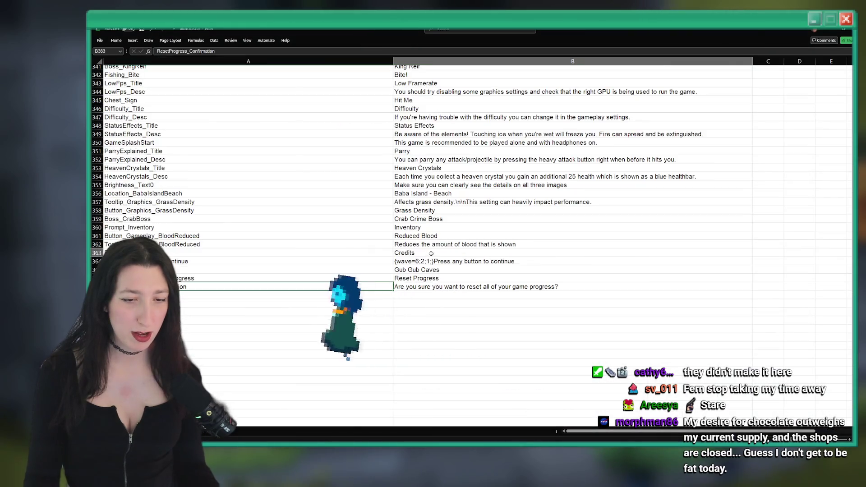
{"action": "left_click", "coordinate": [531, 419]}
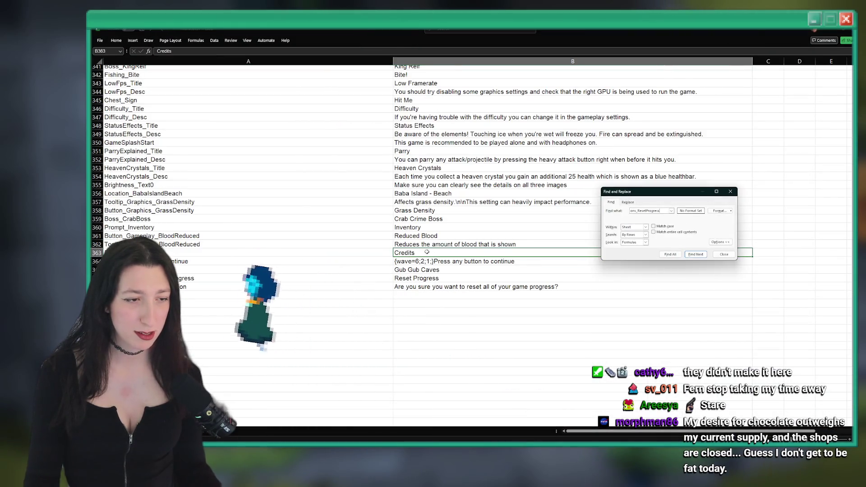
{"action": "key", "text": "Return"}
{"action": "left_click", "coordinate": [523, 285]}
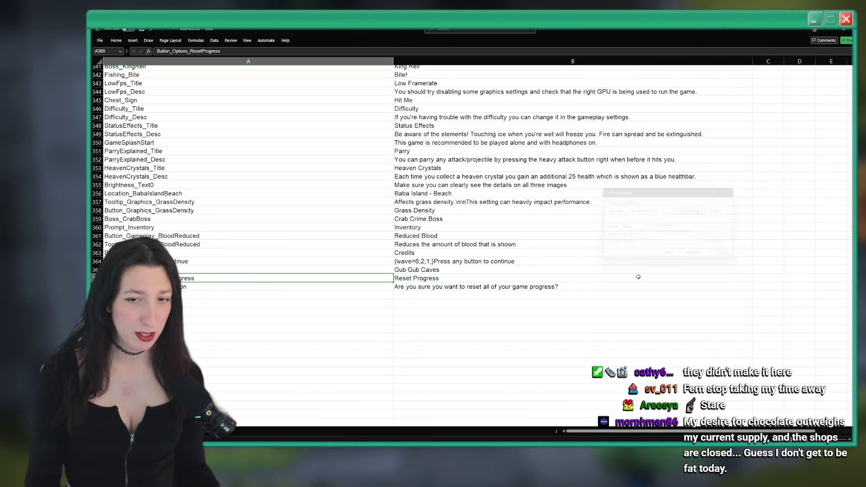
{"action": "key", "text": "alt+Tab"}
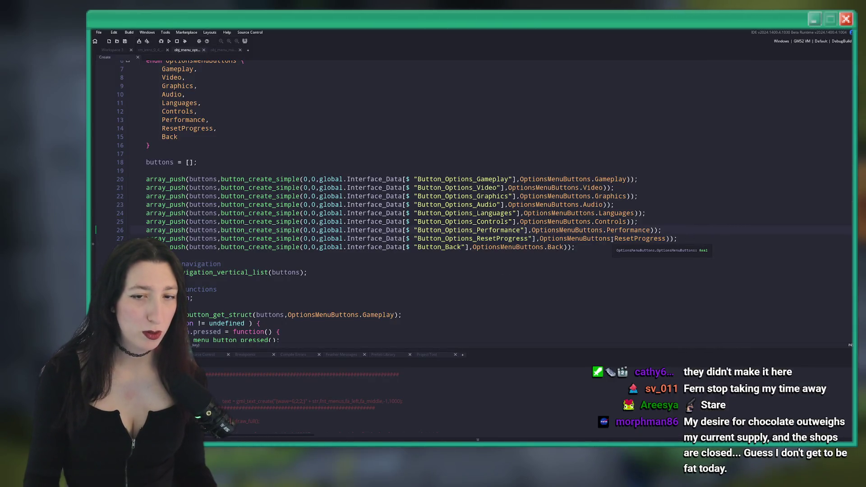
Review the ResetProgress handler, search for Button_Options_ResetProgress, and build and run the game with F5.
{"action": "scroll", "coordinate": [332, 268], "scroll_direction": "down", "scroll_amount": 20}
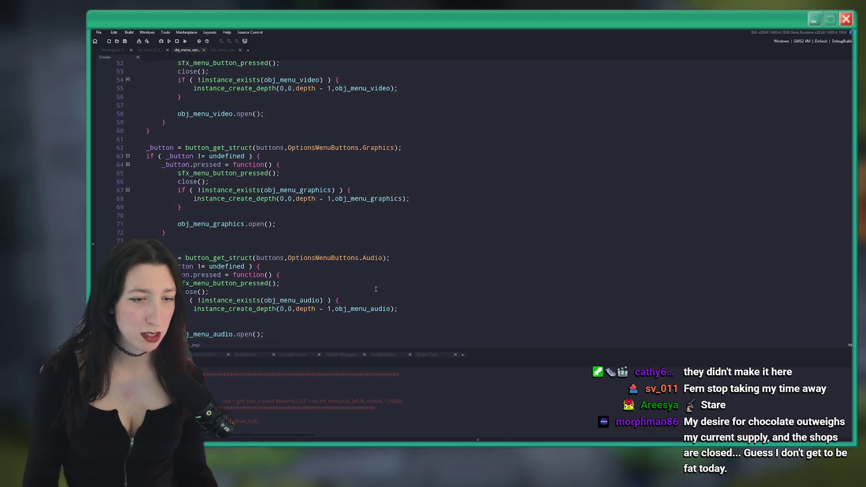
{"action": "scroll", "coordinate": [359, 238], "scroll_direction": "down", "scroll_amount": 9}
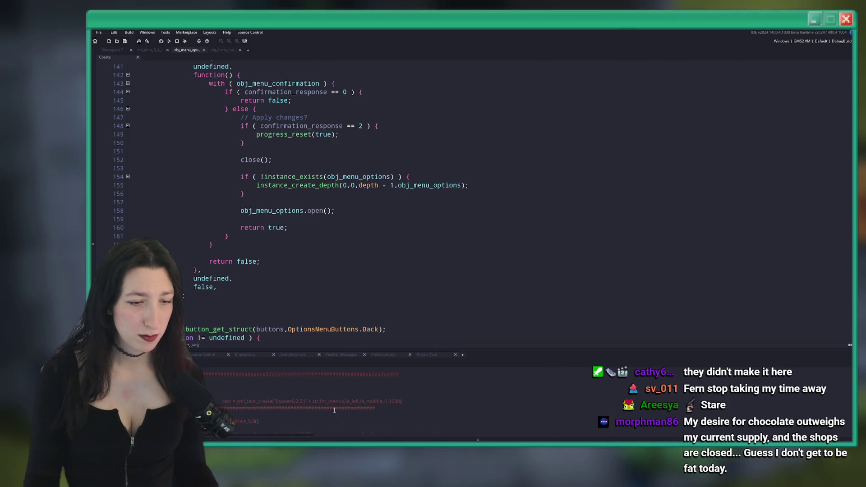
{"action": "left_click_drag", "start_coordinate": [301, 406], "coordinate": [292, 402]}
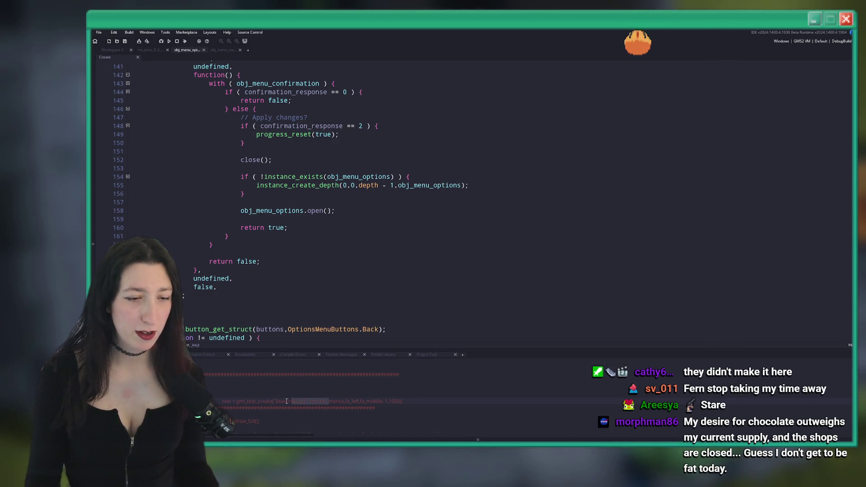
{"action": "scroll", "coordinate": [352, 222], "scroll_direction": "up", "scroll_amount": 8}
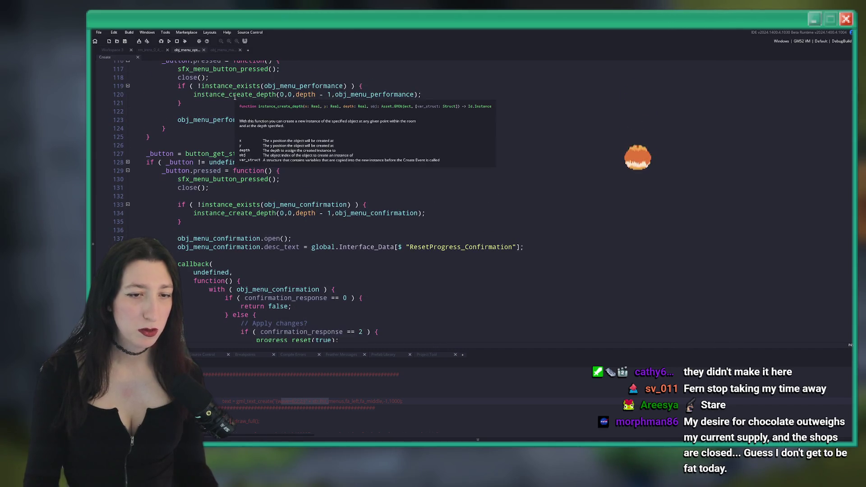
{"action": "scroll", "coordinate": [490, 256], "scroll_direction": "up", "scroll_amount": 20}
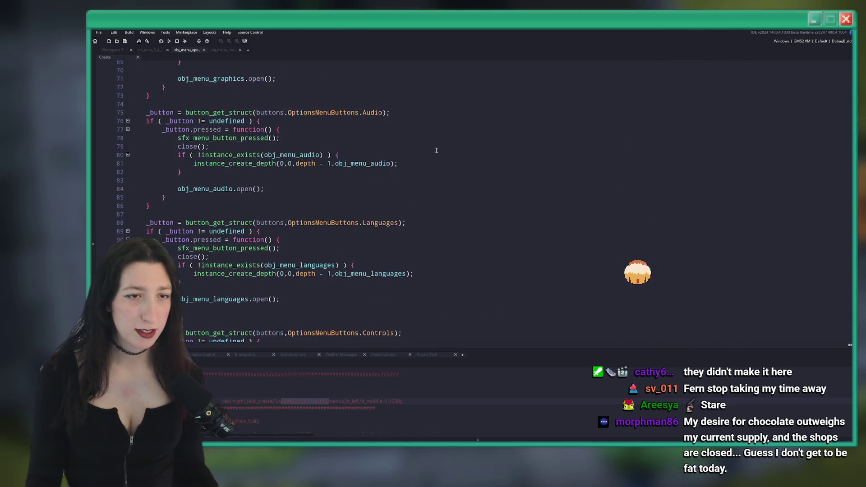
{"action": "scroll", "coordinate": [412, 114], "scroll_direction": "up", "scroll_amount": 3}
{"action": "key", "text": "ctrl+f"}
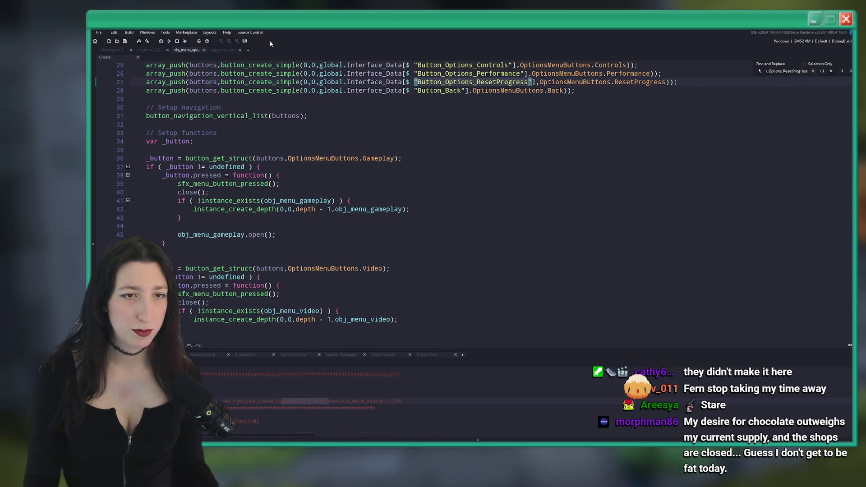
{"action": "scroll", "coordinate": [628, 80], "scroll_direction": "up", "scroll_amount": 2}
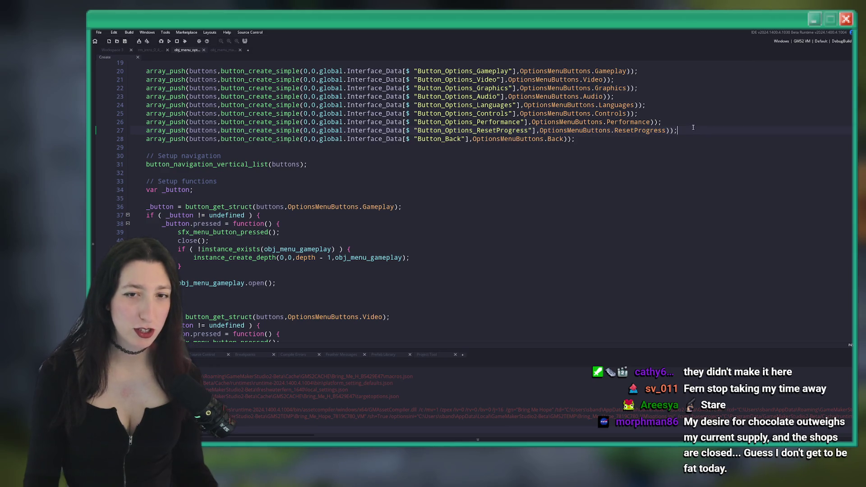
{"action": "scroll", "coordinate": [693, 127], "scroll_direction": "up", "scroll_amount": 6}
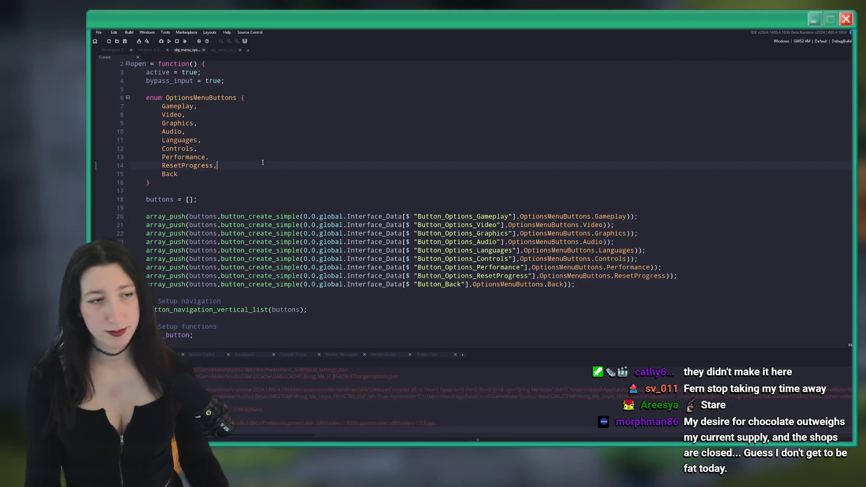
{"action": "scroll", "coordinate": [271, 160], "scroll_direction": "up", "scroll_amount": 2}
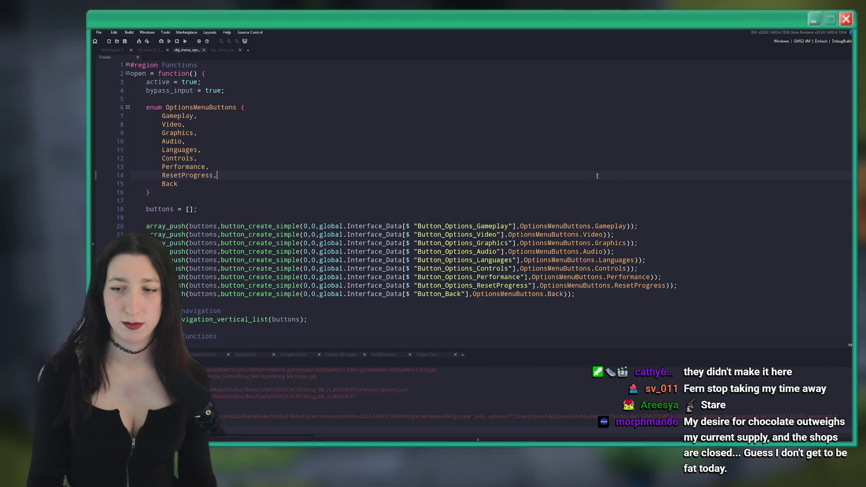
{"action": "key", "text": "F5"}
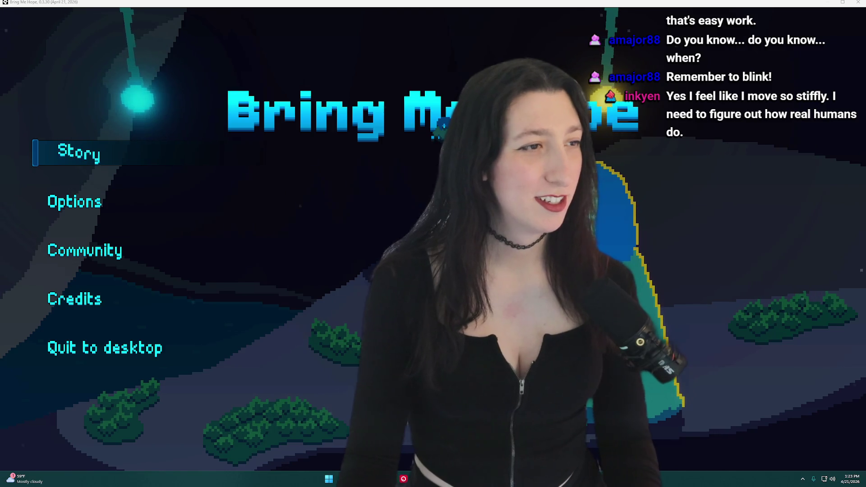
Start a Story run, pause it, choose Quit to menu, and move down the main menu.
{"action": "left_click", "coordinate": [80, 145]}
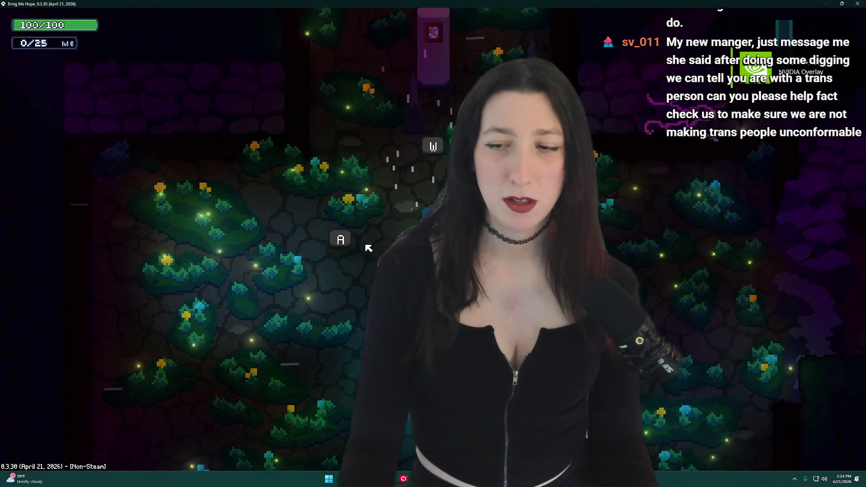
{"action": "key", "text": "Escape"}
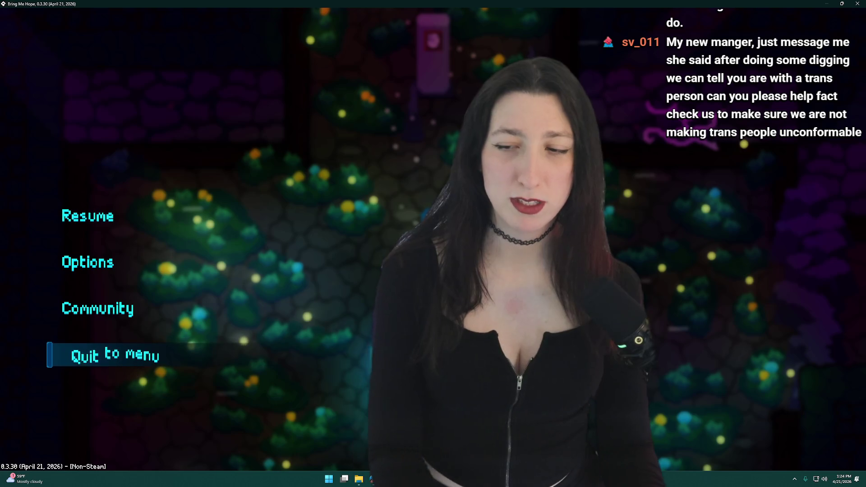
{"action": "left_click", "coordinate": [105, 355]}
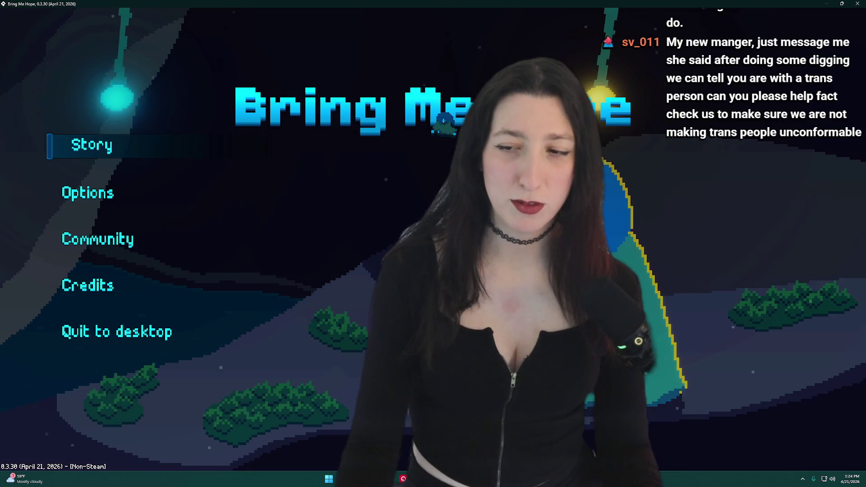
{"action": "key", "text": "Down"}
{"action": "key", "text": "Down"}
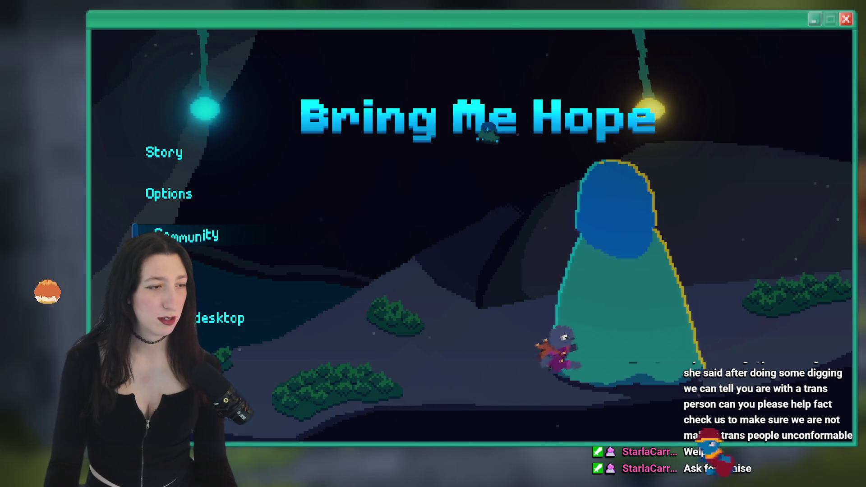
Open Options > Reset Progress, answer No, then reopen it and confirm Yes, and start Story.
{"action": "left_click", "coordinate": [164, 199]}
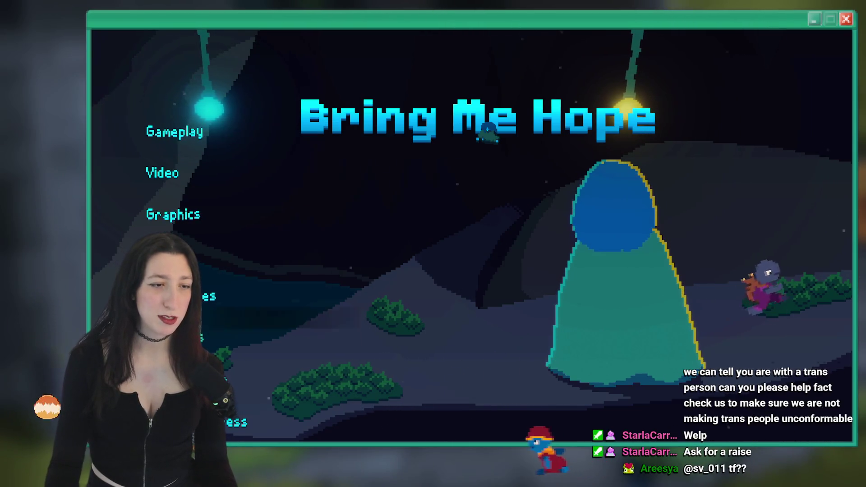
{"action": "left_click", "coordinate": [235, 359]}
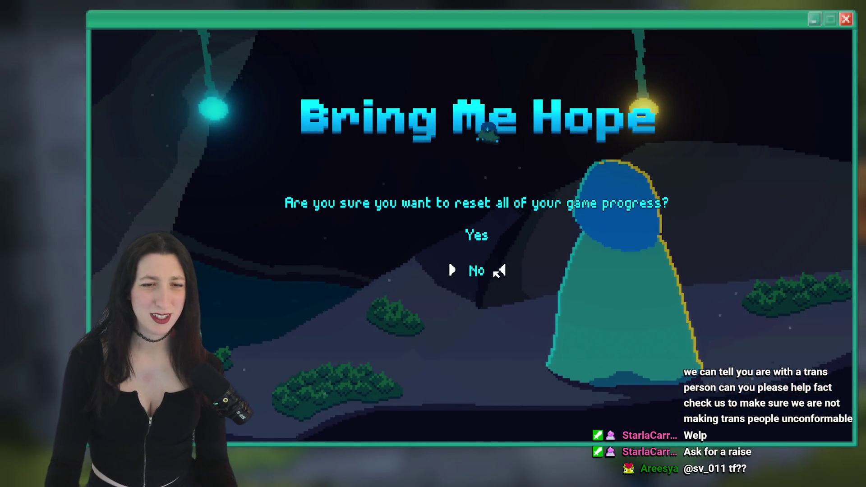
{"action": "left_click", "coordinate": [480, 271]}
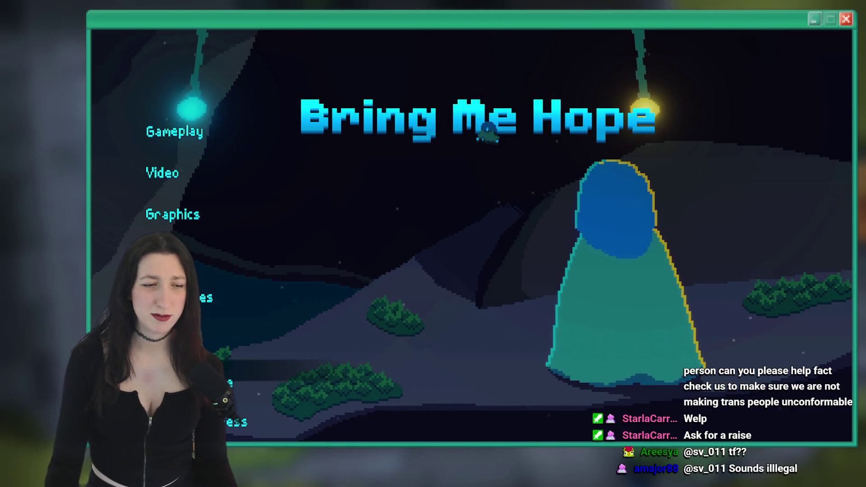
{"action": "left_click", "coordinate": [239, 364]}
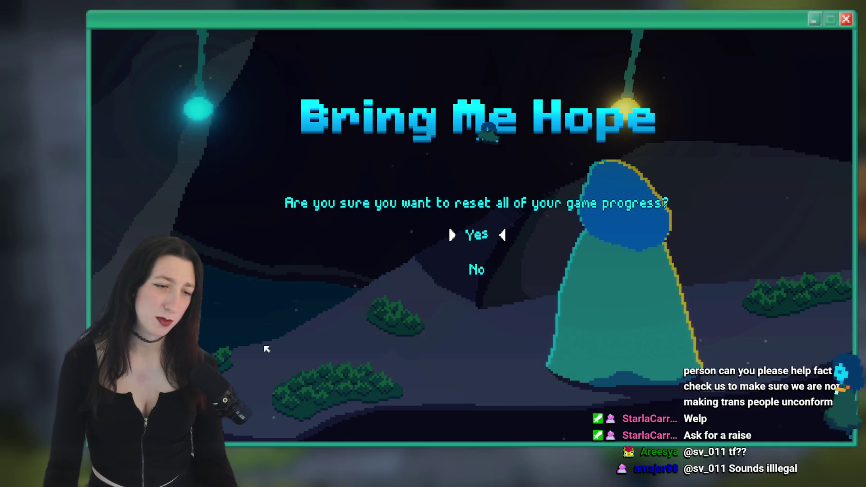
{"action": "left_click", "coordinate": [480, 271]}
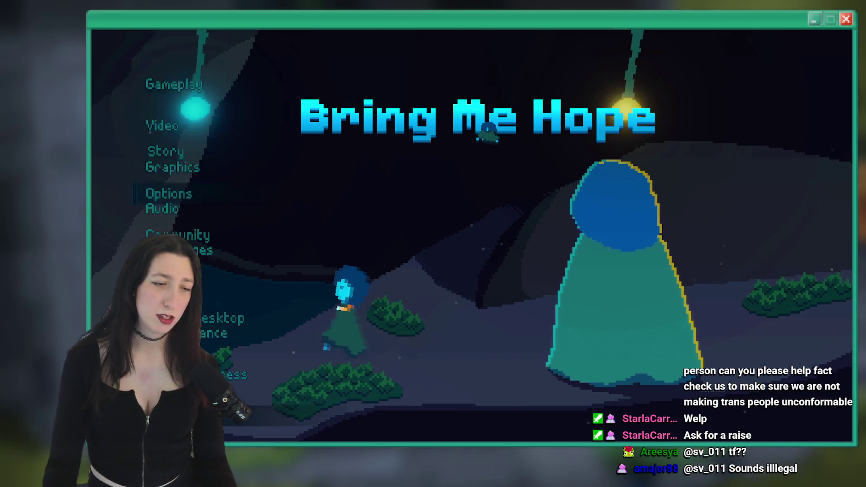
{"action": "key", "text": "Escape"}
{"action": "left_click", "coordinate": [183, 149]}
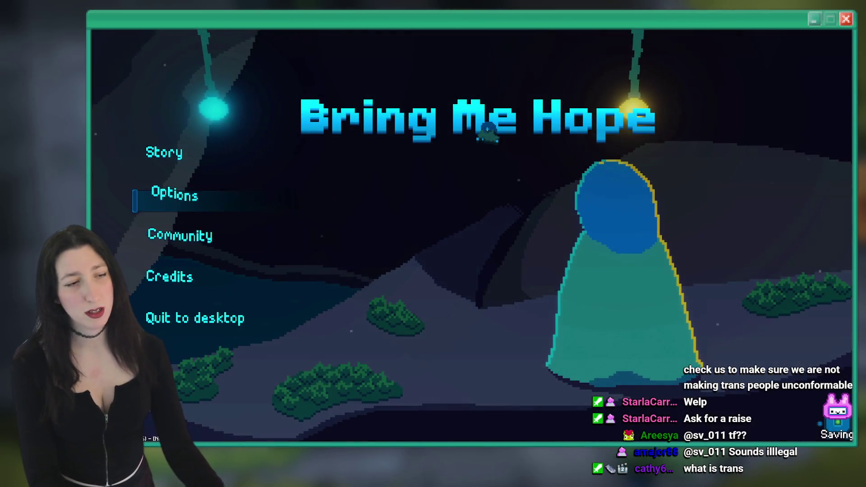
Reset progress once more from Options, then start Story again in Crystal Subway.
{"action": "left_click", "coordinate": [174, 193]}
{"action": "left_click", "coordinate": [211, 391]}
{"action": "left_click", "coordinate": [475, 270]}
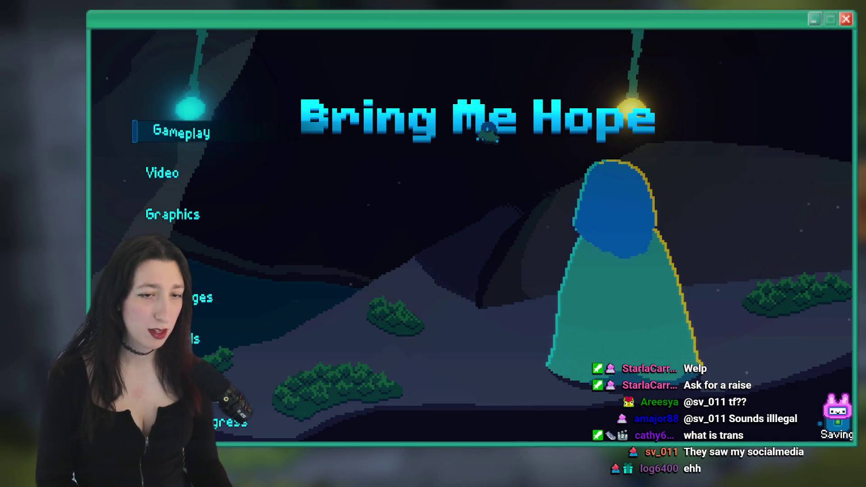
{"action": "key", "text": "Escape"}
{"action": "left_click", "coordinate": [171, 149]}
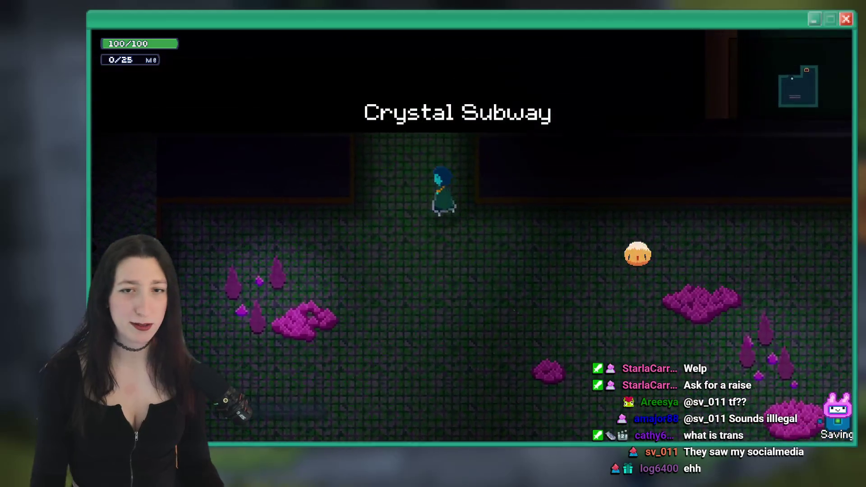
Walk the character up toward the key, close the game, and open Bluesky notifications in the browser.
{"action": "key", "text": "Up"}
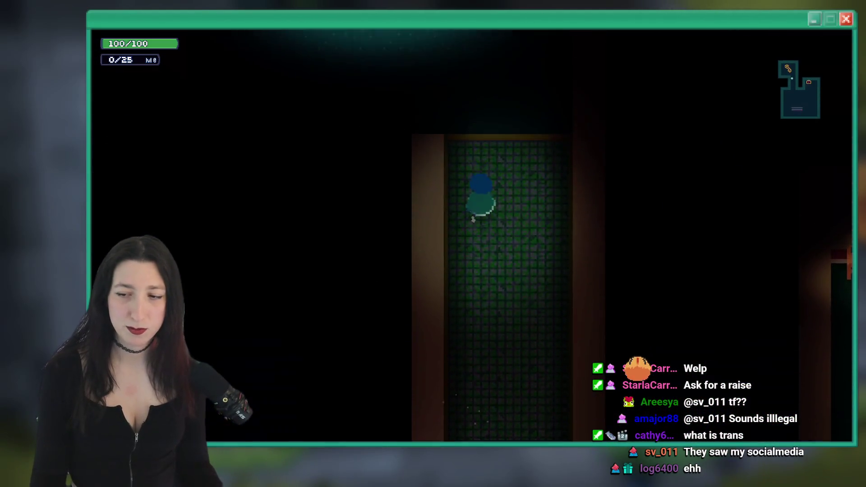
{"action": "key", "text": "Up"}
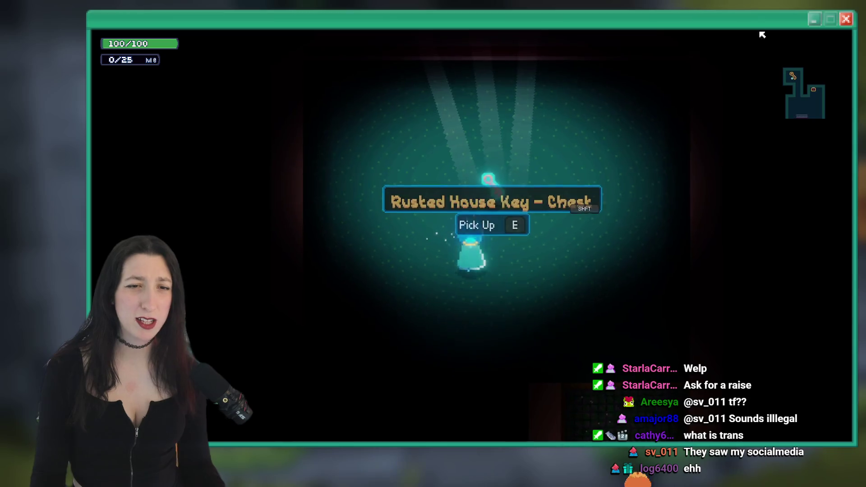
{"action": "key", "text": "Down"}
{"action": "key", "text": "Escape"}
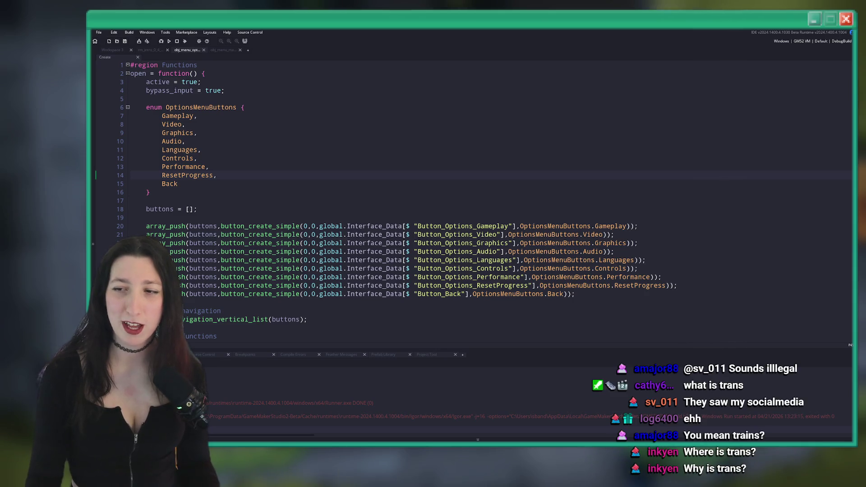
{"action": "key", "text": "alt+Tab"}
{"action": "left_click", "coordinate": [348, 107]}
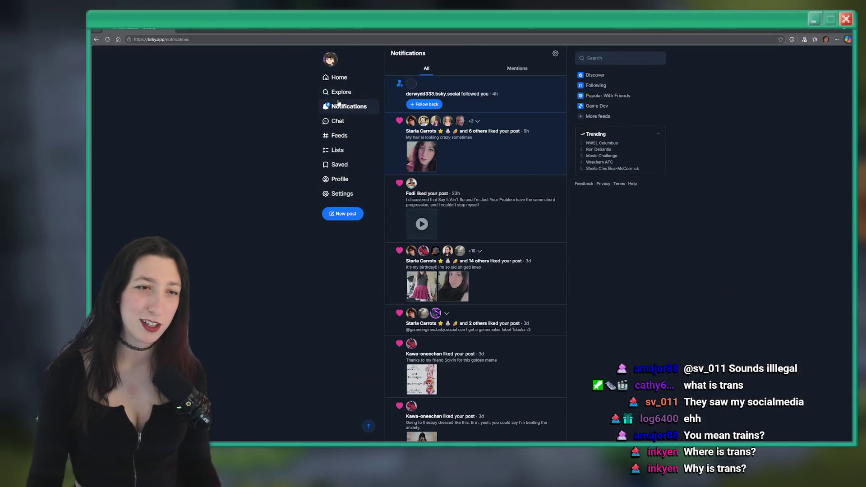
Open the profile, scroll its posts, and view the birthday post's plaid-skirt photo full-size.
{"action": "left_click", "coordinate": [330, 180]}
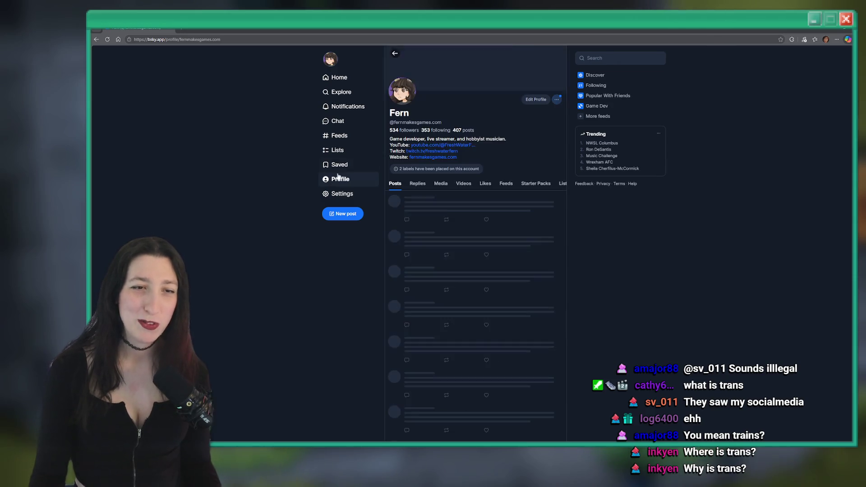
{"action": "scroll", "coordinate": [168, 158], "scroll_direction": "down", "scroll_amount": 10}
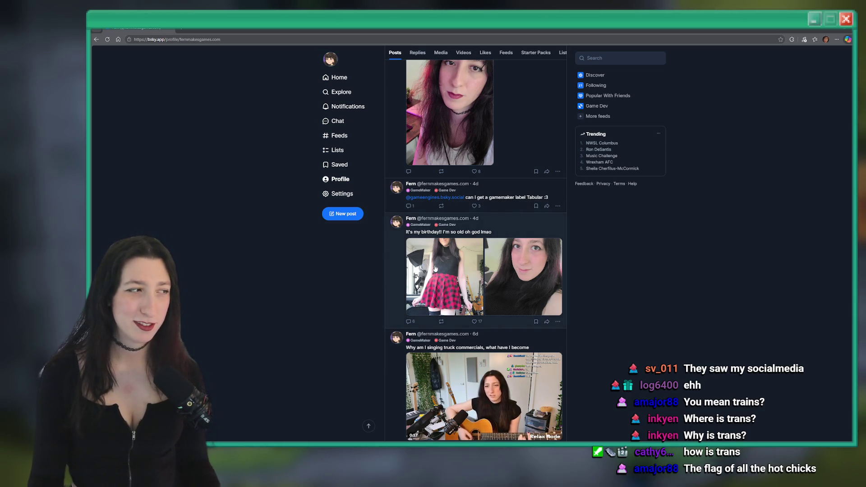
{"action": "left_click", "coordinate": [462, 245]}
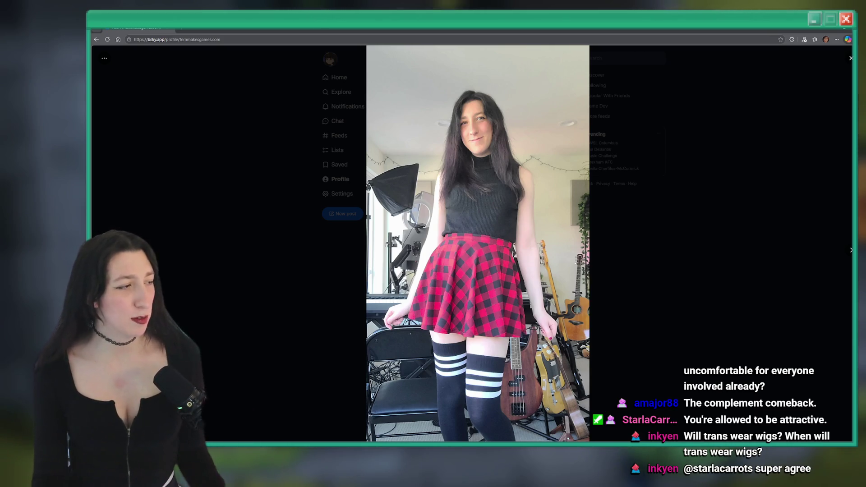
Close the enlarged photo and scroll further down the profile's post feed.
{"action": "left_click", "coordinate": [704, 112]}
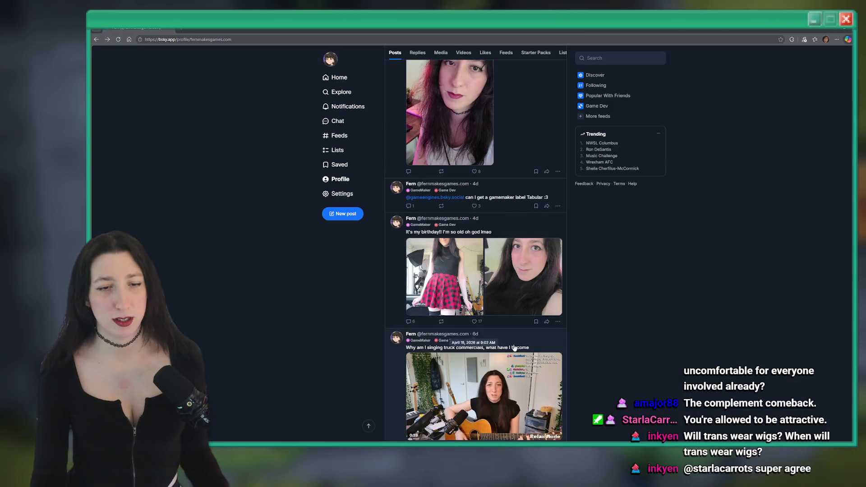
{"action": "scroll", "coordinate": [680, 311], "scroll_direction": "down", "scroll_amount": 10}
{"action": "scroll", "coordinate": [633, 294], "scroll_direction": "down", "scroll_amount": 15}
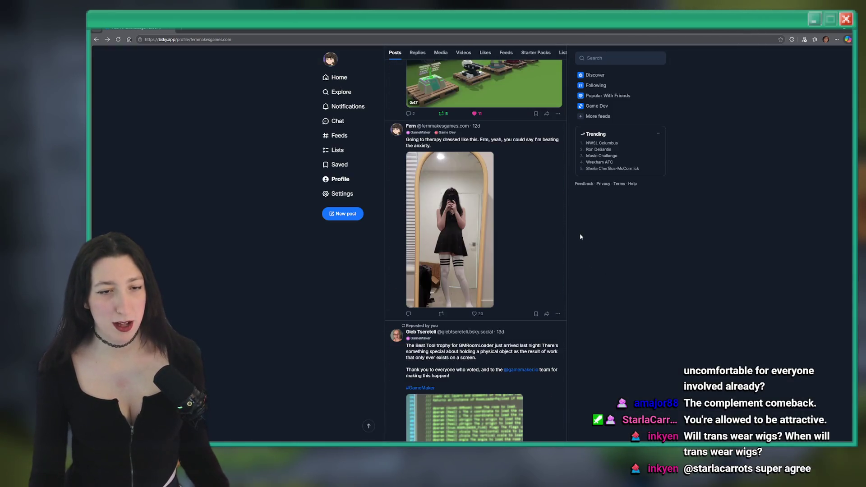
{"action": "scroll", "coordinate": [460, 197], "scroll_direction": "up", "scroll_amount": 3}
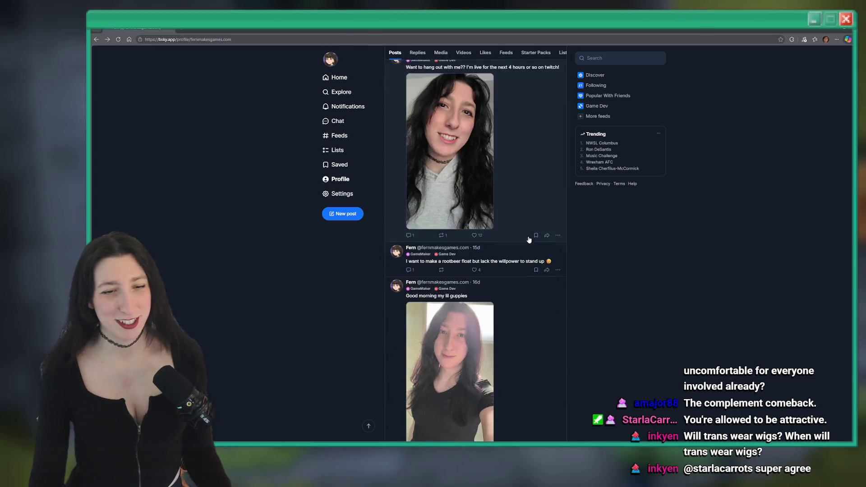
{"action": "scroll", "coordinate": [506, 150], "scroll_direction": "down", "scroll_amount": 20}
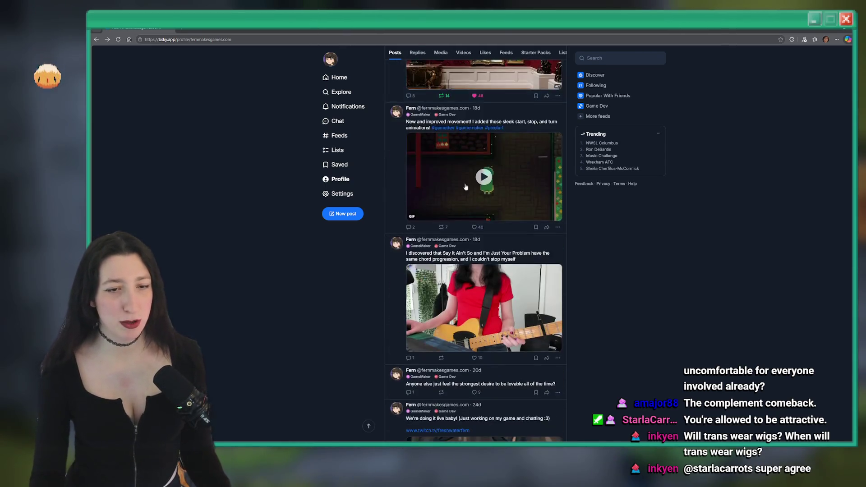
{"action": "scroll", "coordinate": [495, 271], "scroll_direction": "down", "scroll_amount": 10}
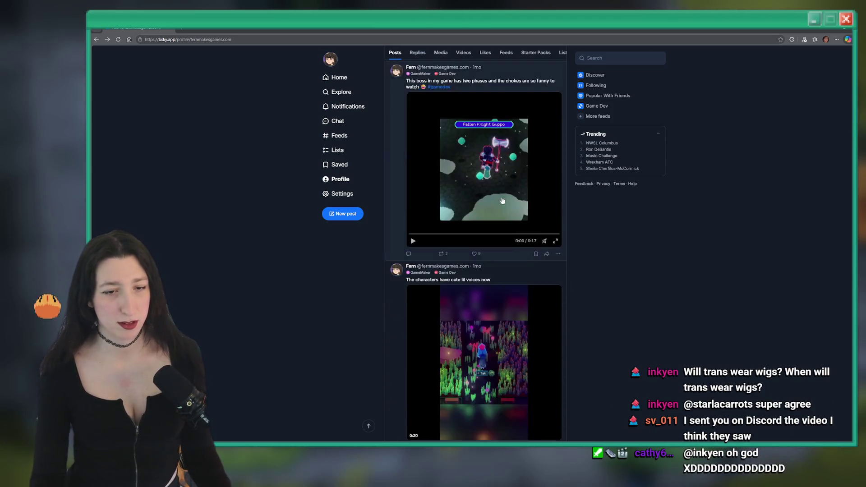
{"action": "scroll", "coordinate": [503, 207], "scroll_direction": "down", "scroll_amount": 2}
View three selfies full-size in turn, including the glasses selfie, then return to GameMaker.
{"action": "left_click", "coordinate": [451, 198]}
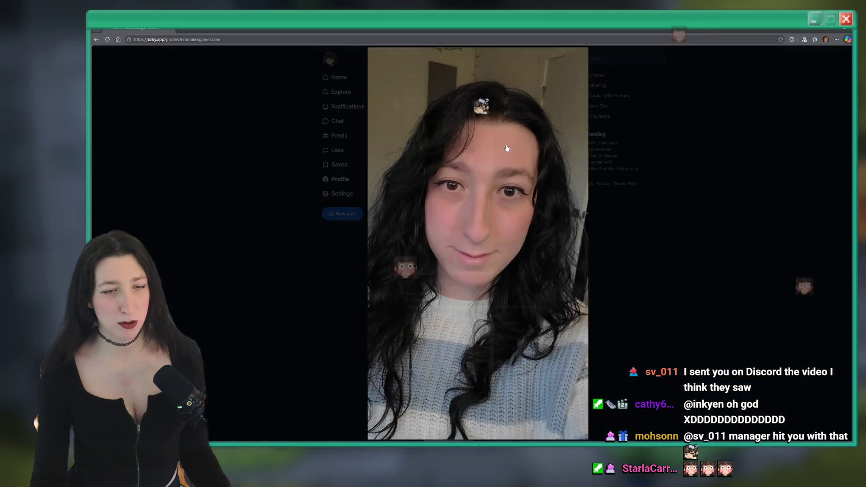
{"action": "left_click", "coordinate": [638, 180]}
{"action": "scroll", "coordinate": [463, 270], "scroll_direction": "down", "scroll_amount": 5}
{"action": "left_click", "coordinate": [451, 190]}
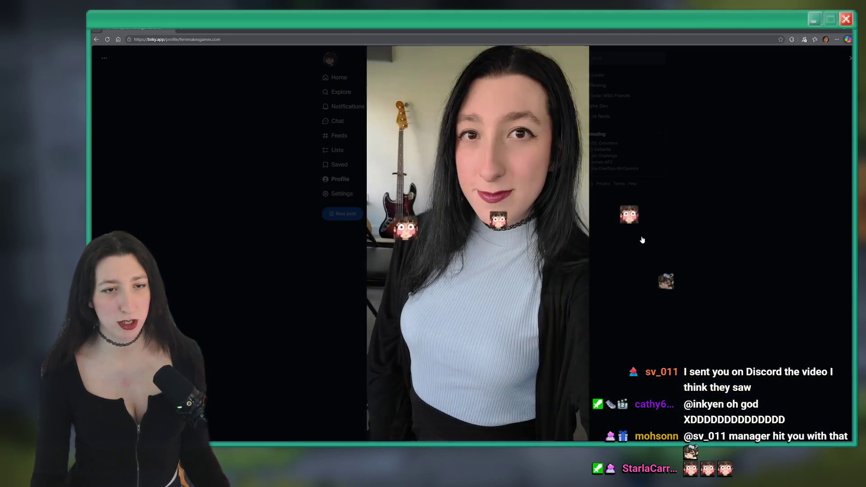
{"action": "left_click", "coordinate": [463, 311]}
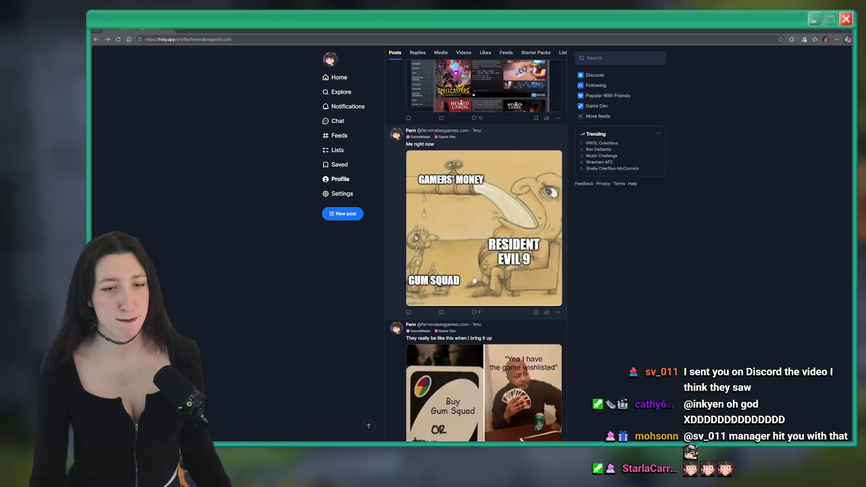
{"action": "scroll", "coordinate": [479, 180], "scroll_direction": "down", "scroll_amount": 10}
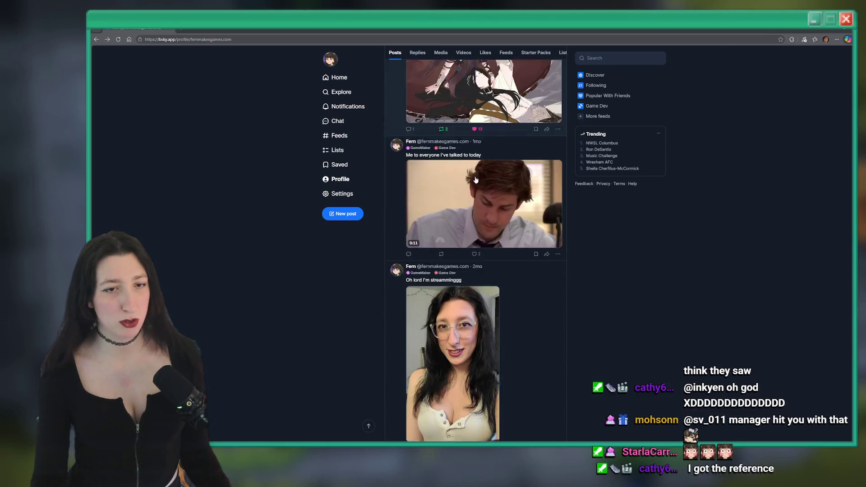
{"action": "left_click", "coordinate": [462, 192]}
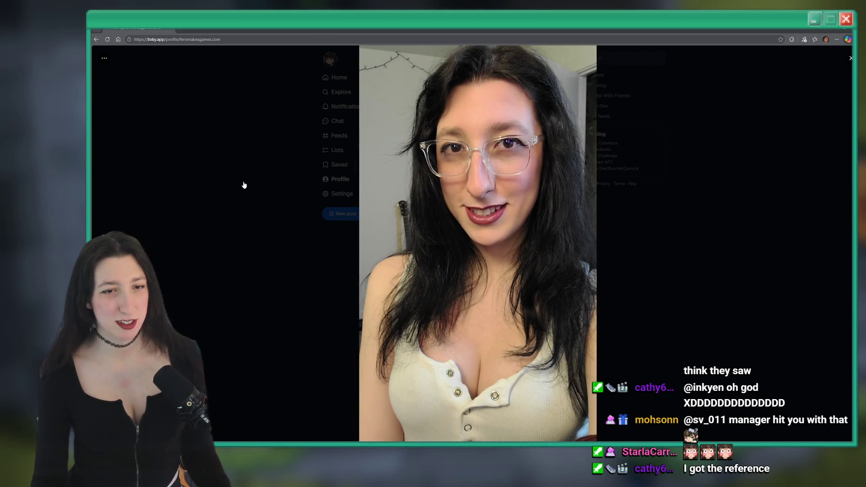
{"action": "left_click", "coordinate": [244, 185]}
{"action": "scroll", "coordinate": [298, 221], "scroll_direction": "down", "scroll_amount": 15}
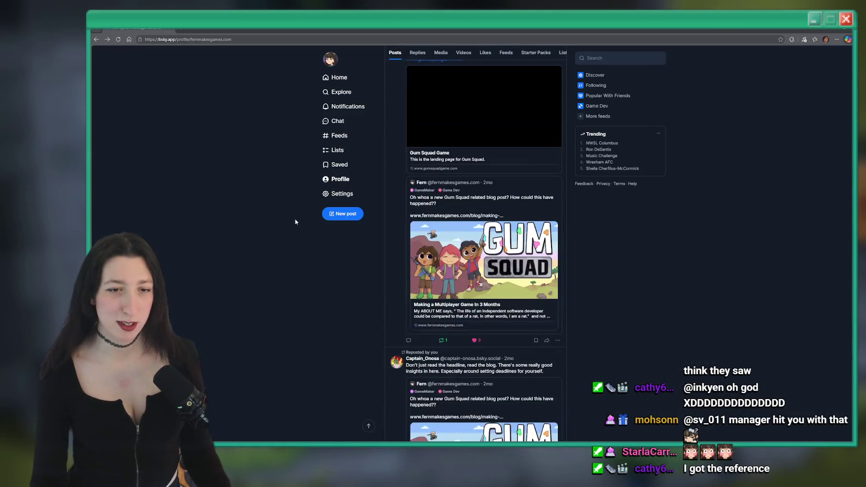
{"action": "scroll", "coordinate": [299, 207], "scroll_direction": "down", "scroll_amount": 10}
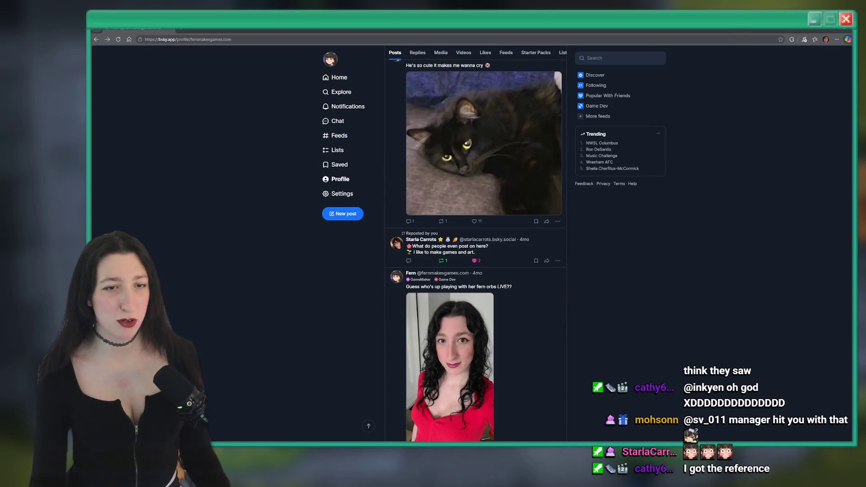
{"action": "key", "text": "alt+Tab"}
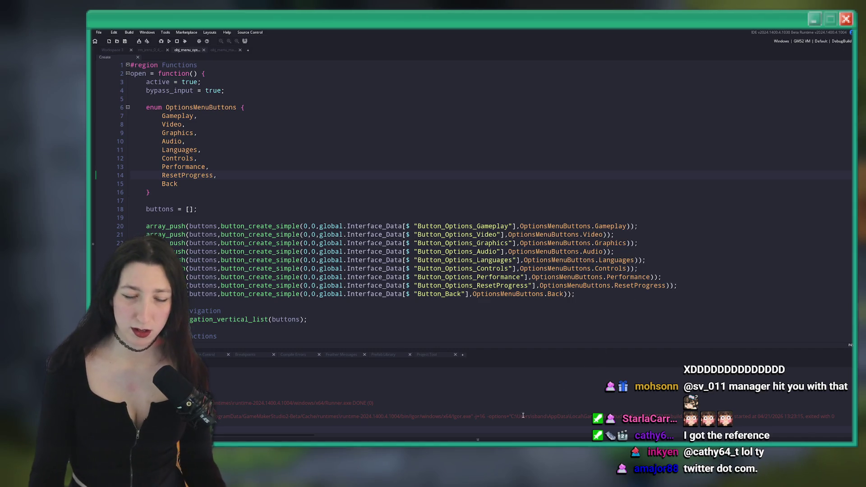
Launch Discord from the system search, drag its window aside, and bring the YouTube video forward.
{"action": "key", "text": "super"}
{"action": "type", "text": "d"}
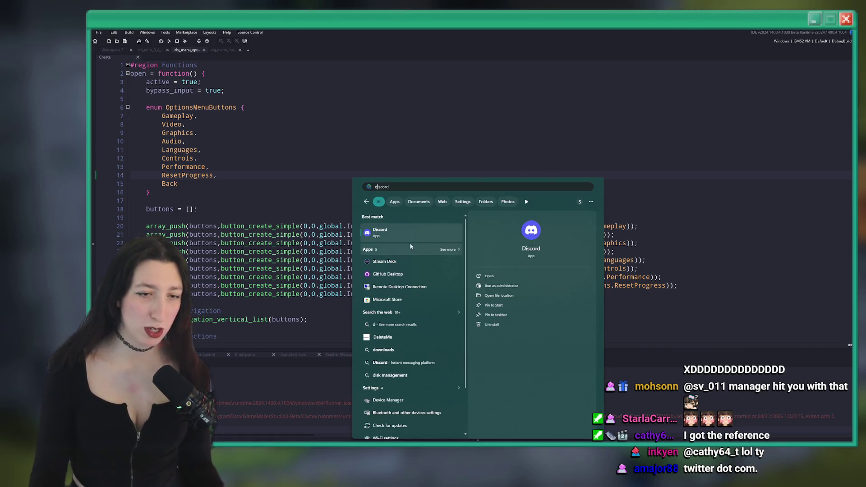
{"action": "left_click", "coordinate": [410, 242]}
{"action": "mouse_move", "coordinate": [227, 55]}
{"action": "left_mouse_down"}
{"action": "mouse_move", "coordinate": [191, 153]}
{"action": "mouse_move", "coordinate": [0, 181]}
{"action": "left_mouse_up"}
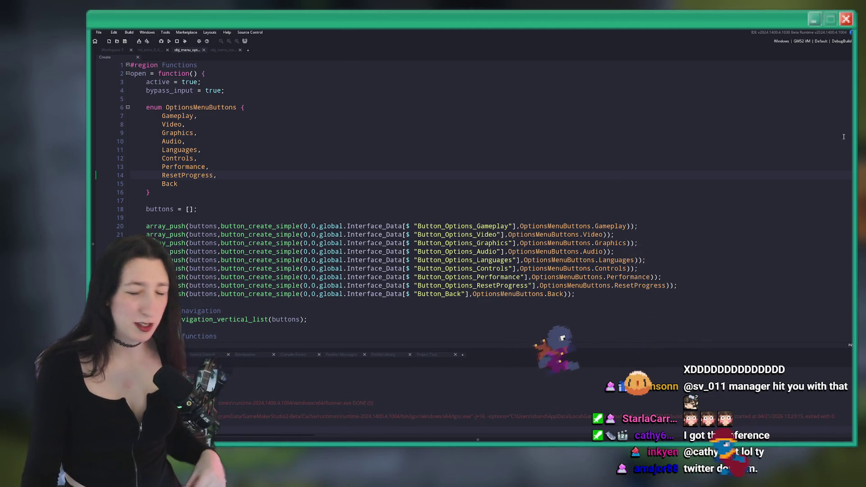
{"action": "key", "text": "alt+Tab"}
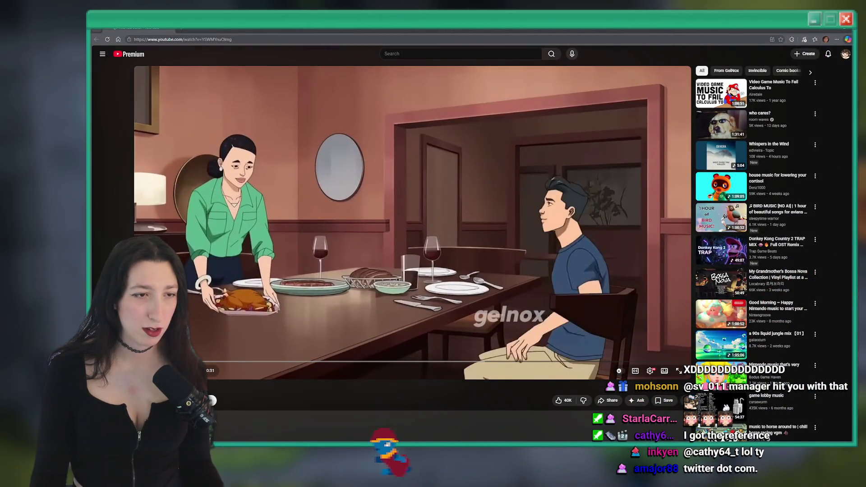
Rewind the 'Are You Sure?' video, copy its video URL, and return to GameMaker.
{"action": "left_click_drag", "start_coordinate": [205, 361], "coordinate": [206, 347]}
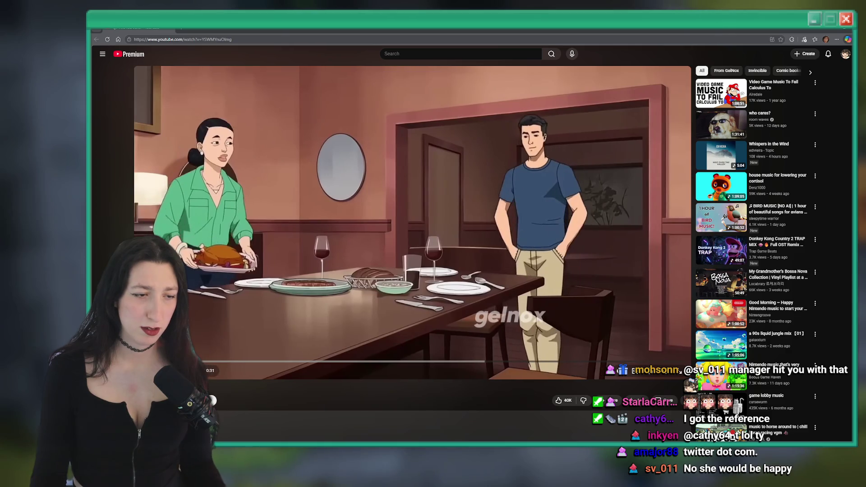
{"action": "right_click", "coordinate": [245, 211]}
{"action": "left_click", "coordinate": [275, 223]}
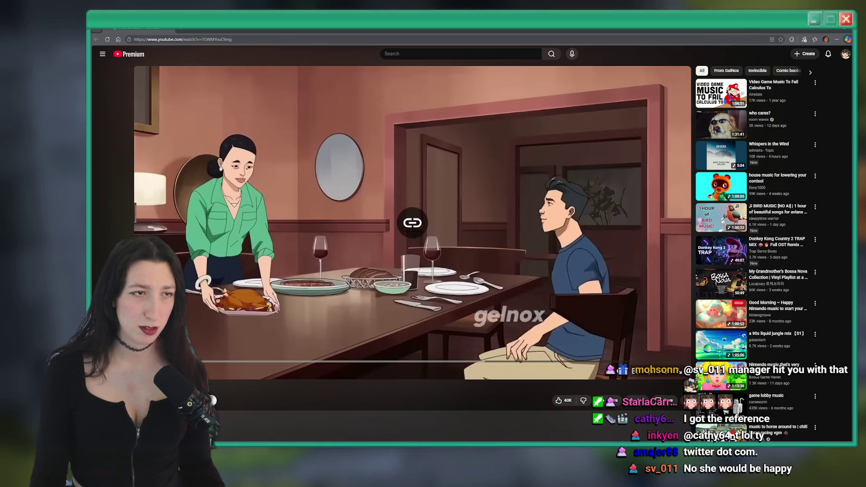
{"action": "key", "text": "alt+Tab"}
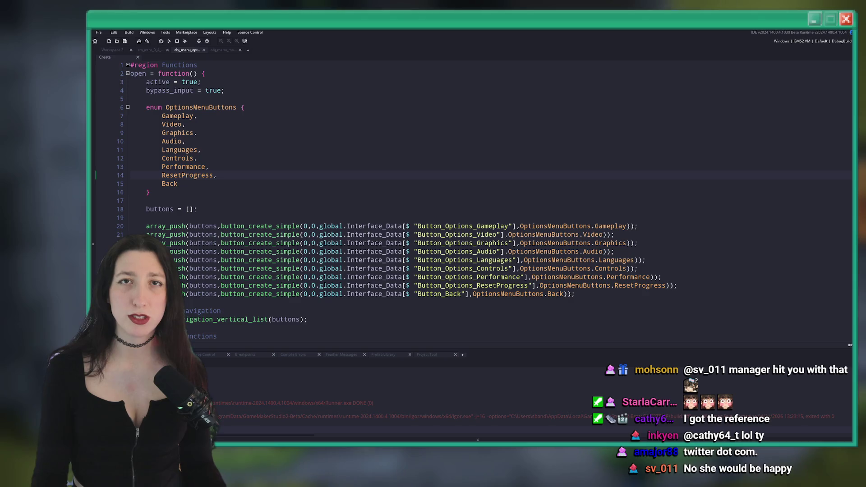
Open a new browser window and load the copied YouTube link in it.
{"action": "double_click", "coordinate": [579, 141]}
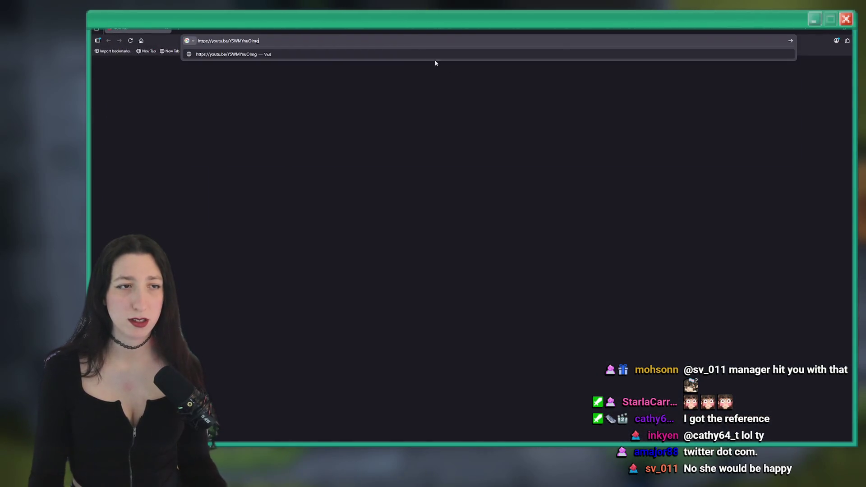
{"action": "key", "text": "ctrl+v"}
{"action": "key", "text": "Return"}
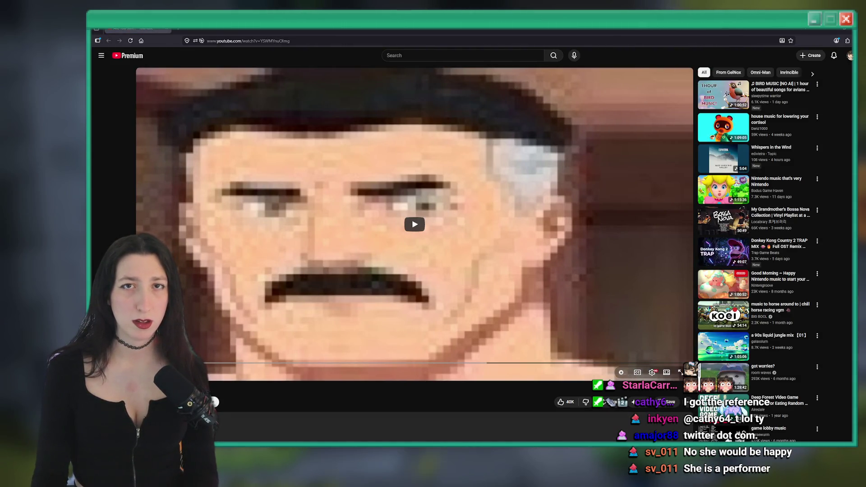
Play the linked YouTube video, view the Instagram reel, then return to obj_menu_options' Create code.
{"action": "left_click", "coordinate": [231, 237]}
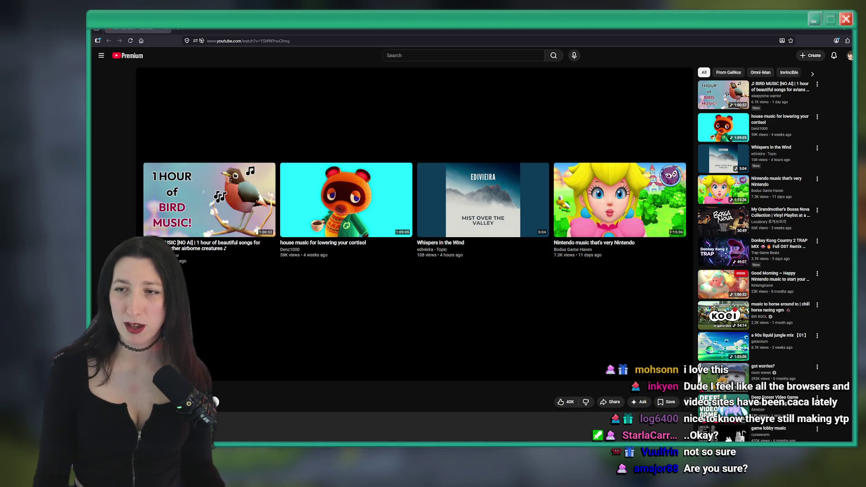
{"action": "left_click", "coordinate": [167, 28]}
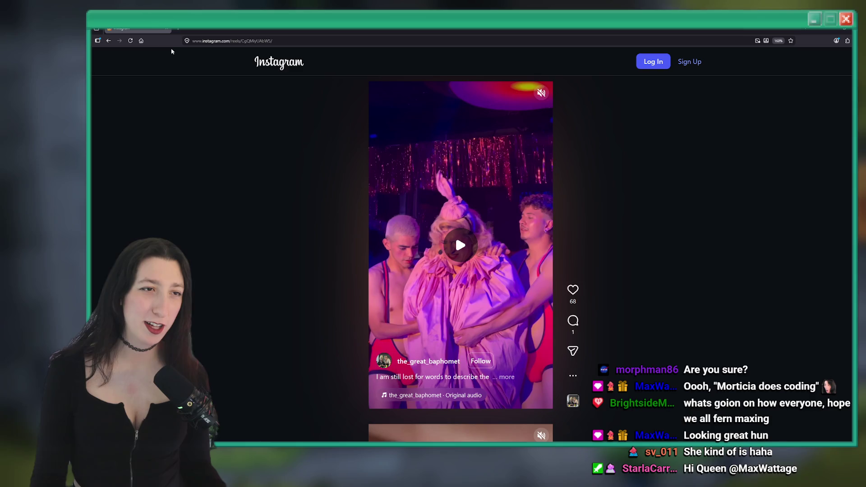
{"action": "key", "text": "alt+Tab"}
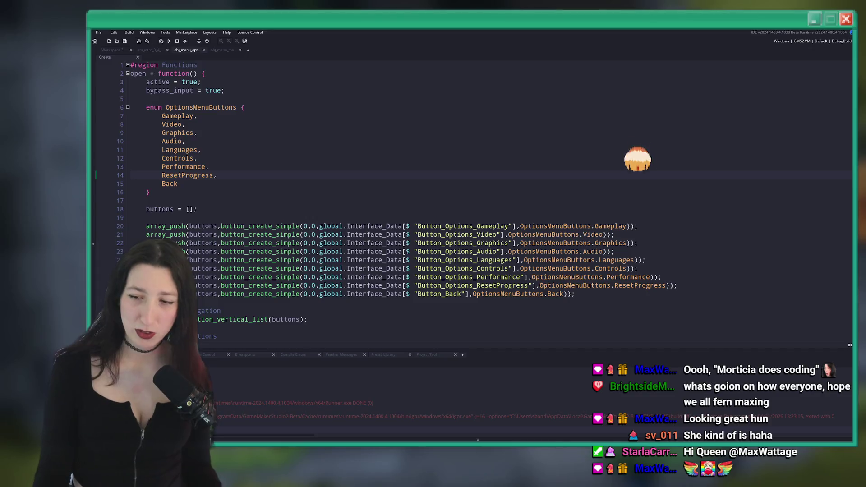
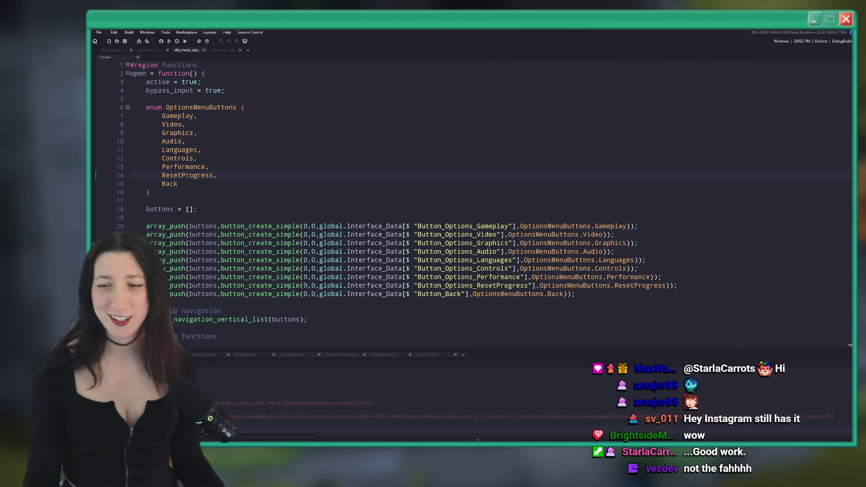
Scroll through the options code, then close the obj_menu_options and obj_menu_main code tabs.
{"action": "left_click", "coordinate": [365, 189]}
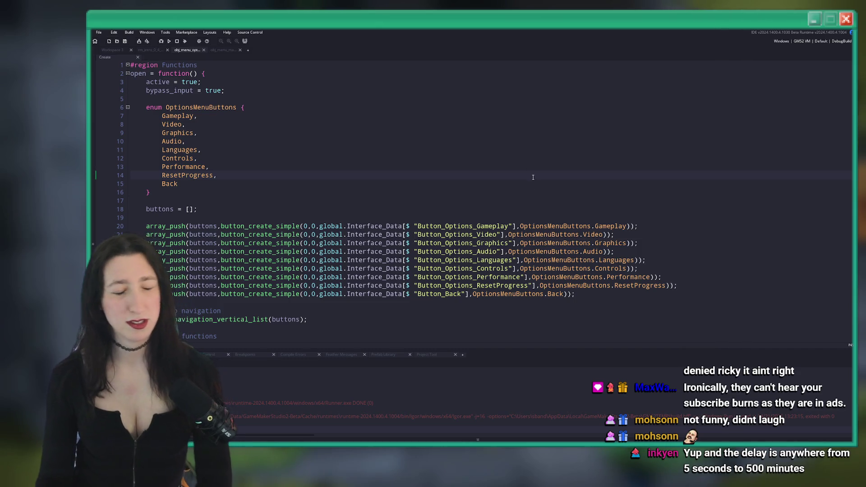
{"action": "left_click", "coordinate": [502, 141]}
{"action": "scroll", "coordinate": [492, 179], "scroll_direction": "down", "scroll_amount": 20}
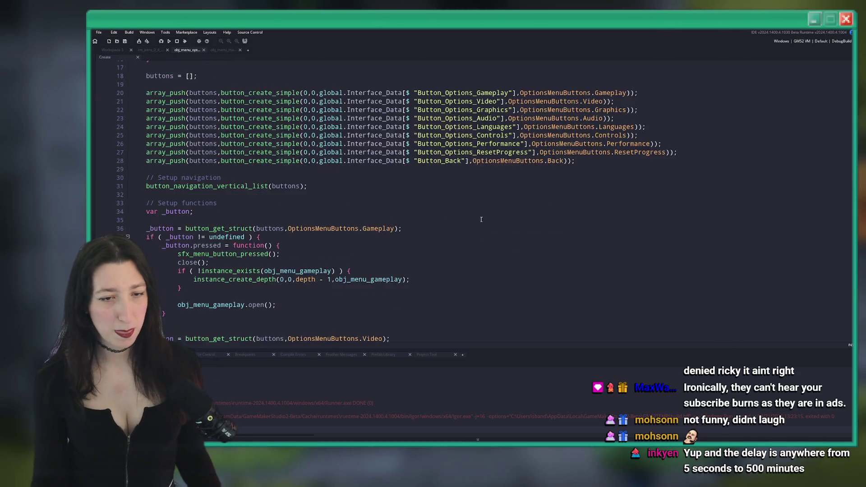
{"action": "scroll", "coordinate": [306, 211], "scroll_direction": "down", "scroll_amount": 4}
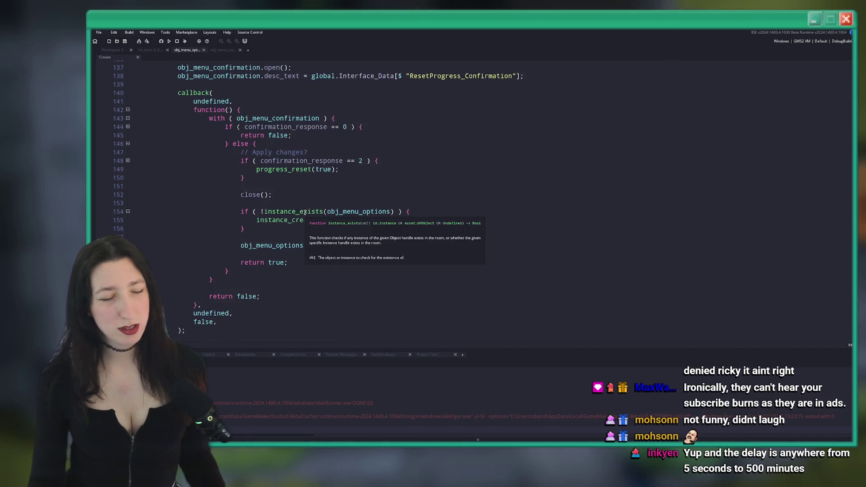
{"action": "middle_click", "coordinate": [186, 53]}
{"action": "middle_click", "coordinate": [193, 53]}
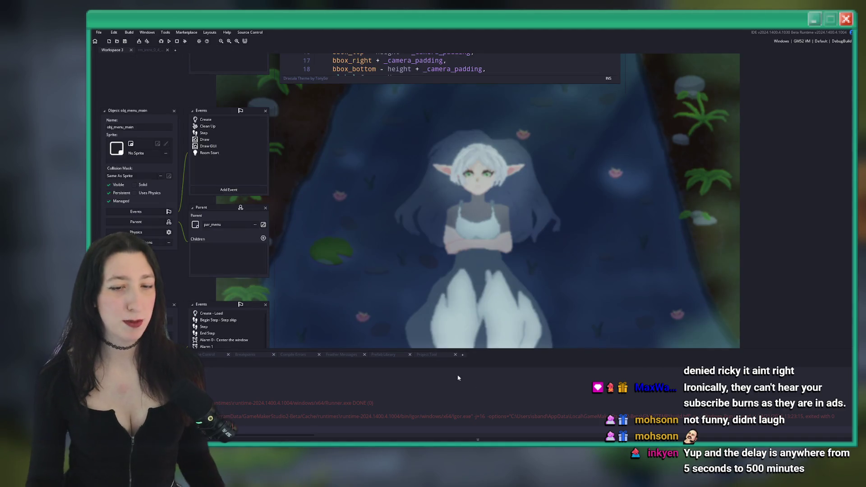
In GitHub Desktop, commit the 7 changed files to master with a corrected summary, then push.
{"action": "key", "text": "alt+Tab"}
{"action": "left_click", "coordinate": [278, 147]}
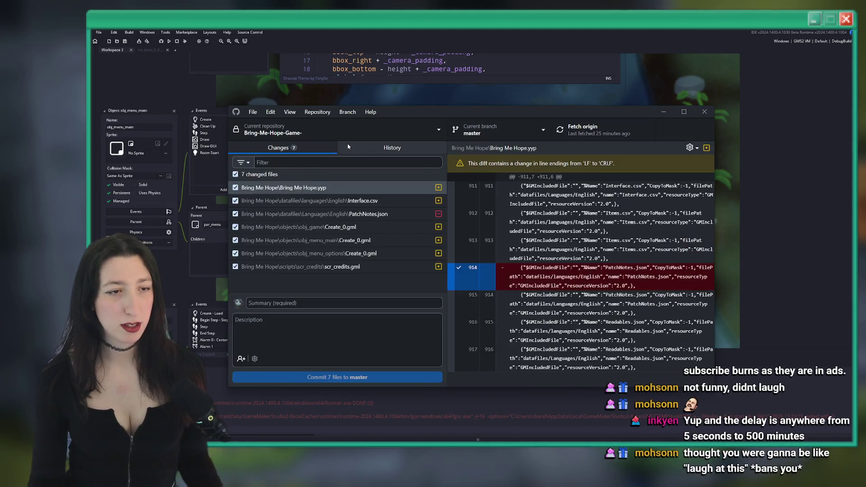
{"action": "left_click", "coordinate": [304, 303]}
{"action": "type", "text": "Dunsoko"}
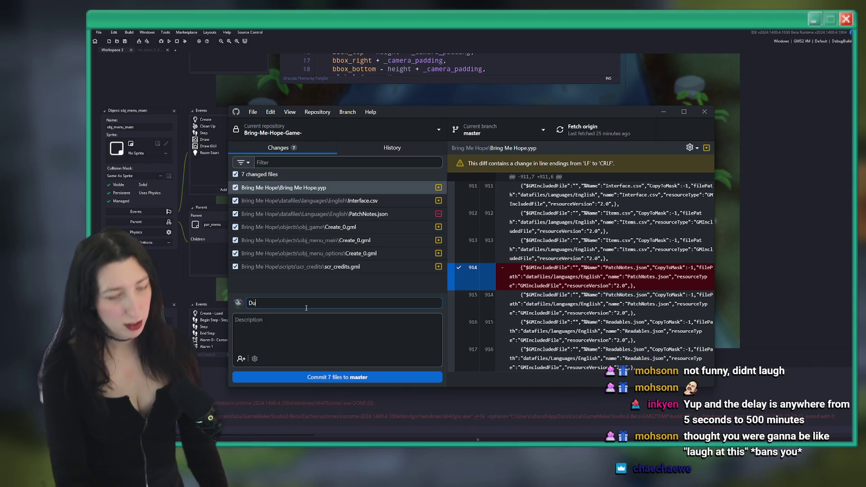
{"action": "key", "text": "ctrl+BackSpace"}
{"action": "type", "text": "kd"}
{"action": "key", "text": "ctrl+a"}
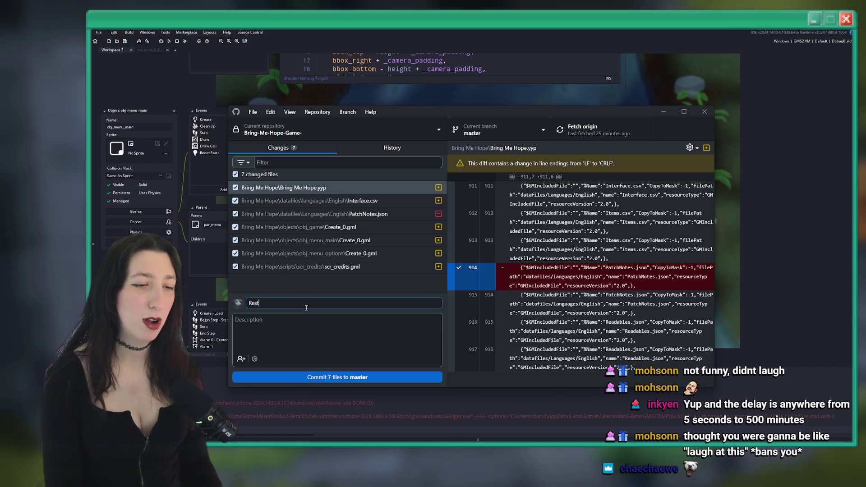
{"action": "type", "text": "progress"}
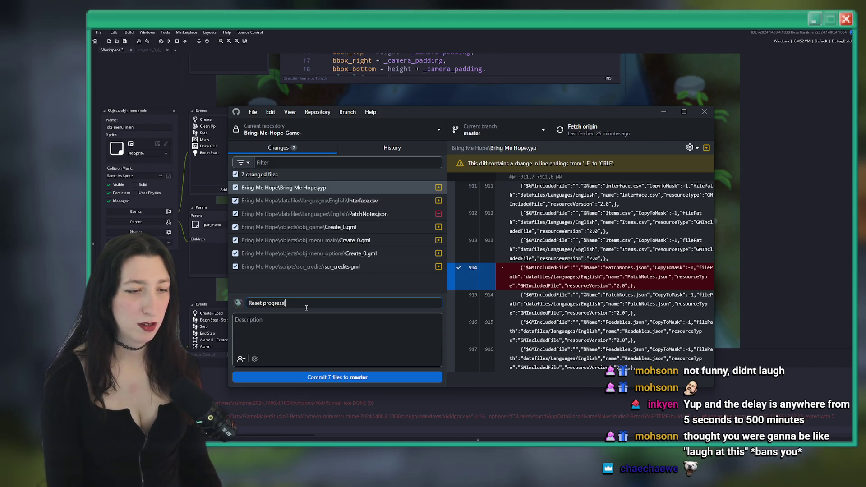
{"action": "type", "text": "d and no more patch notes"}
{"action": "left_click", "coordinate": [316, 377]}
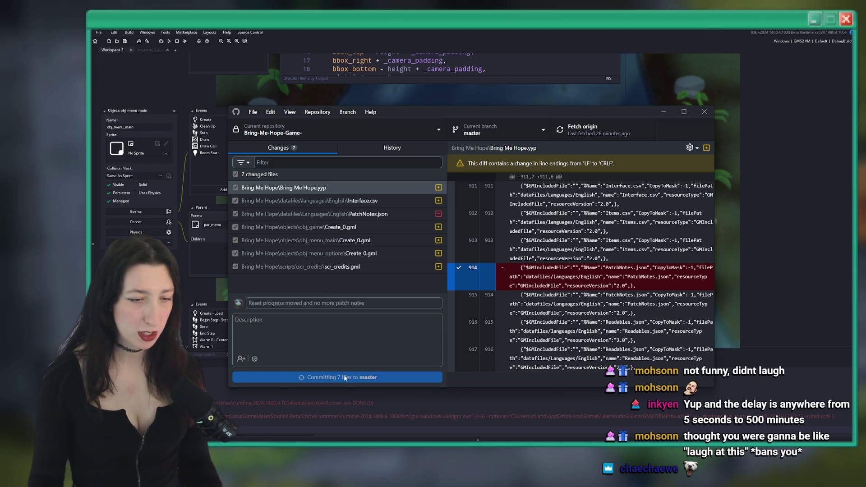
{"action": "left_click", "coordinate": [569, 127]}
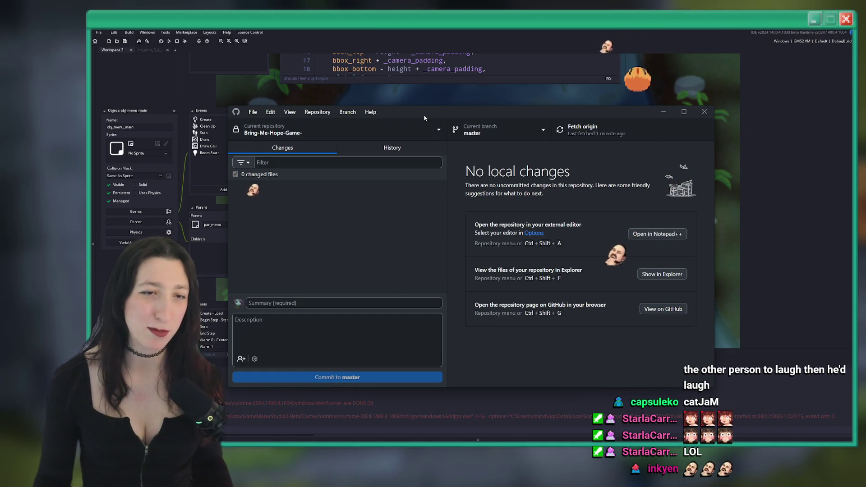
Once the push finishes, hide GitHub Desktop and return to GameMaker.
{"action": "left_click", "coordinate": [431, 195]}
Open a new empty workspace and close the old Workspace 3.
{"action": "scroll", "coordinate": [432, 194], "scroll_direction": "down", "scroll_amount": 3}
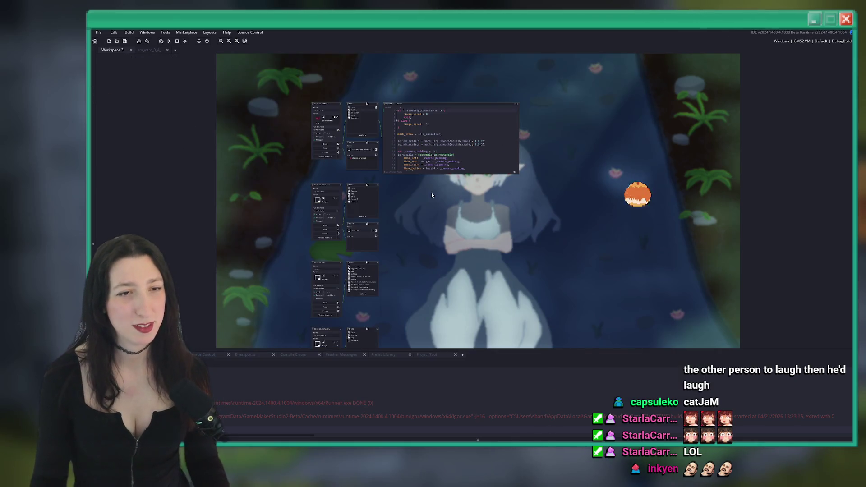
{"action": "left_click", "coordinate": [175, 49]}
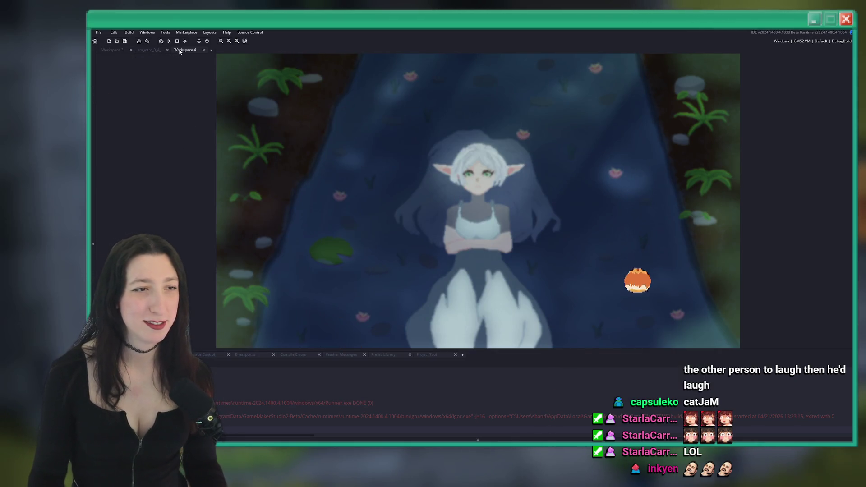
{"action": "left_click", "coordinate": [131, 49]}
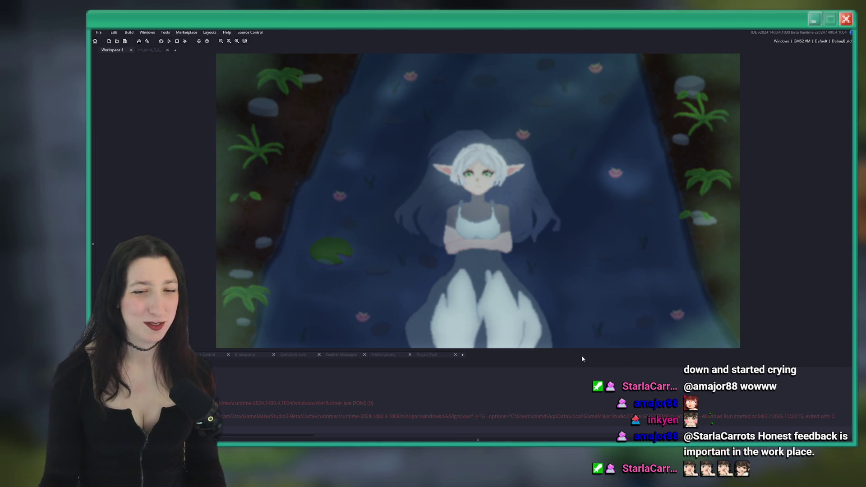
Open ToDo.txt through the 'todo' search, find the Grass in water item, collapse it, reopen search.
{"action": "key", "text": "ctrl+t"}
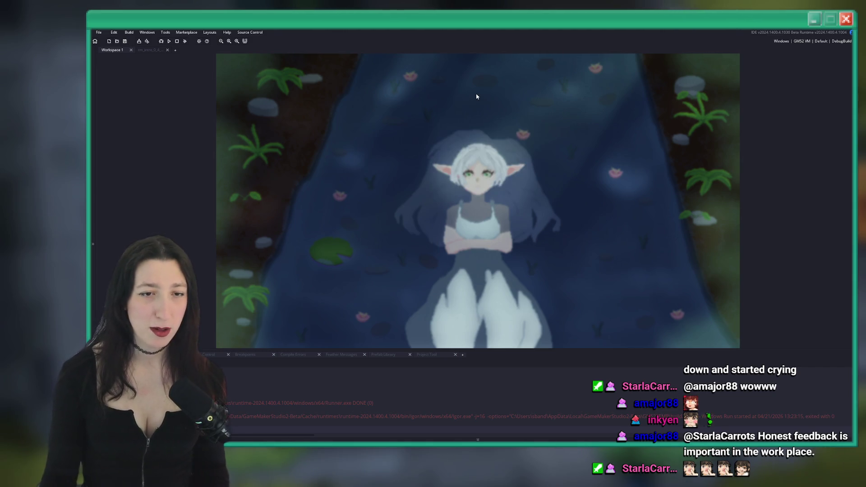
{"action": "type", "text": "todo"}
{"action": "key", "text": "Return"}
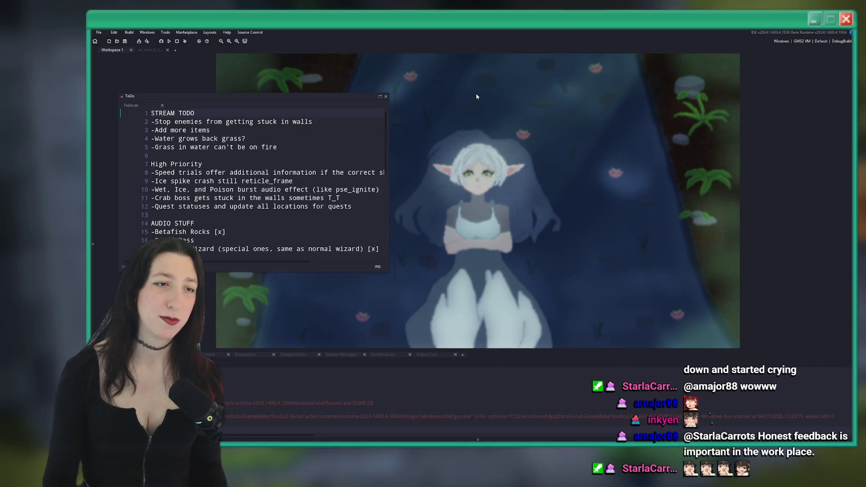
{"action": "scroll", "coordinate": [314, 130], "scroll_direction": "up", "scroll_amount": 2}
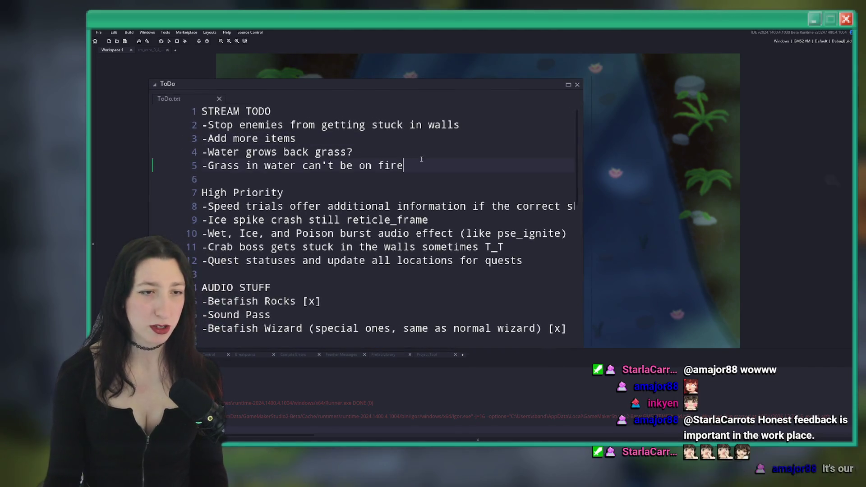
{"action": "left_click", "coordinate": [227, 165]}
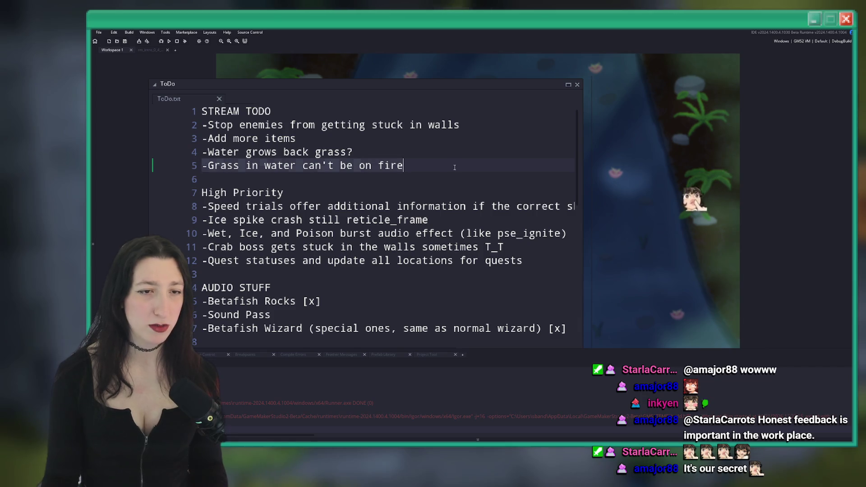
{"action": "double_click", "coordinate": [280, 84]}
{"action": "key", "text": "ctrl+t"}
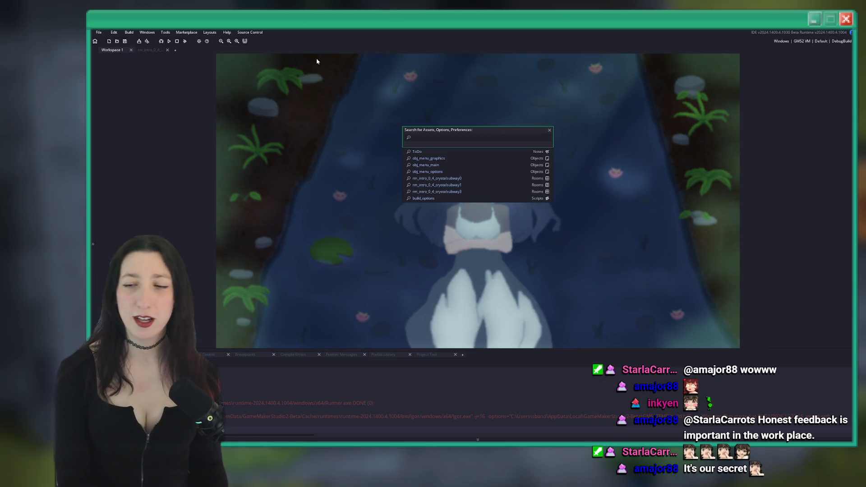
Search for 'par_gra' and open the par_grass object editor.
{"action": "type", "text": "grass"}
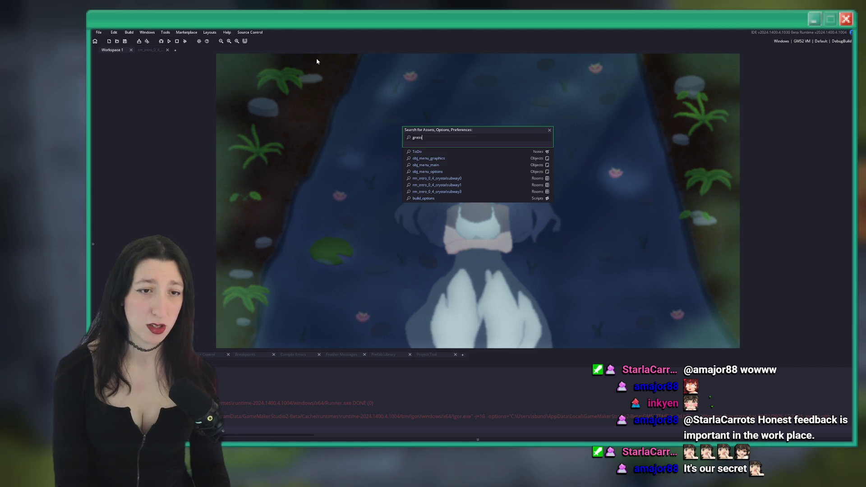
{"action": "type", "text": "obj_"}
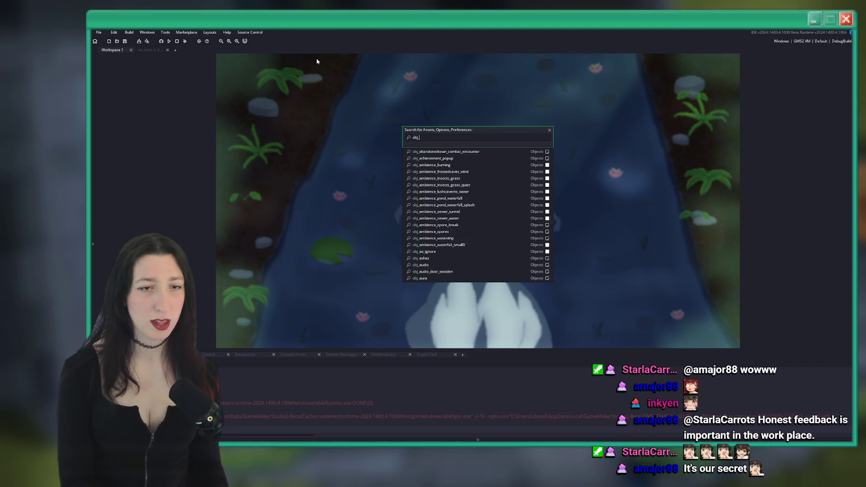
{"action": "key", "text": "BackSpace"}
{"action": "key", "text": "BackSpace"}
{"action": "key", "text": "BackSpace"}
{"action": "type", "text": "par_gra"}
{"action": "key", "text": "Return"}
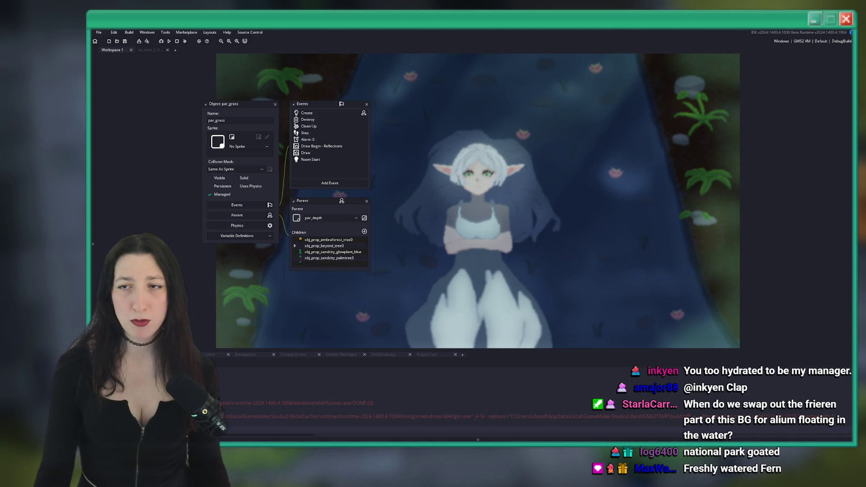
Pan the par_grass panels, switch to Workspace 1, and fold the par_grass editor windows away.
{"action": "left_click_drag", "start_coordinate": [577, 90], "coordinate": [576, 93]}
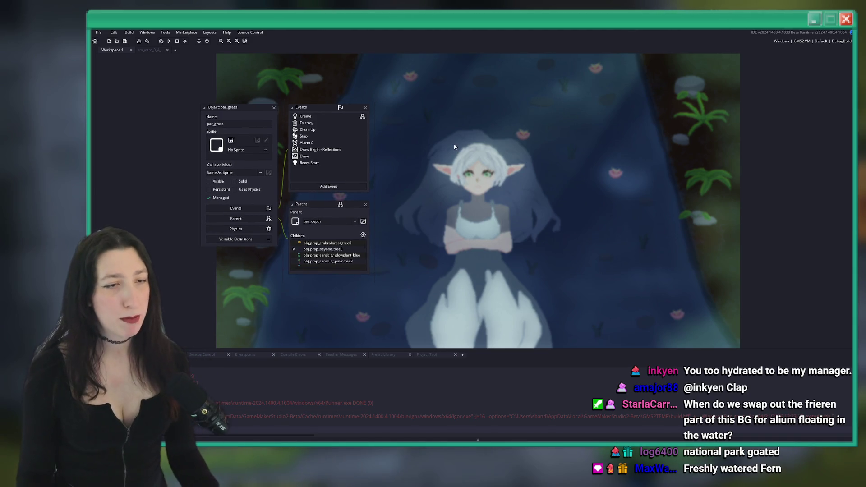
{"action": "mouse_move", "coordinate": [287, 83]}
{"action": "left_mouse_down"}
{"action": "mouse_move", "coordinate": [294, 127]}
{"action": "mouse_move", "coordinate": [316, 112]}
{"action": "mouse_move", "coordinate": [359, 113]}
{"action": "left_mouse_up"}
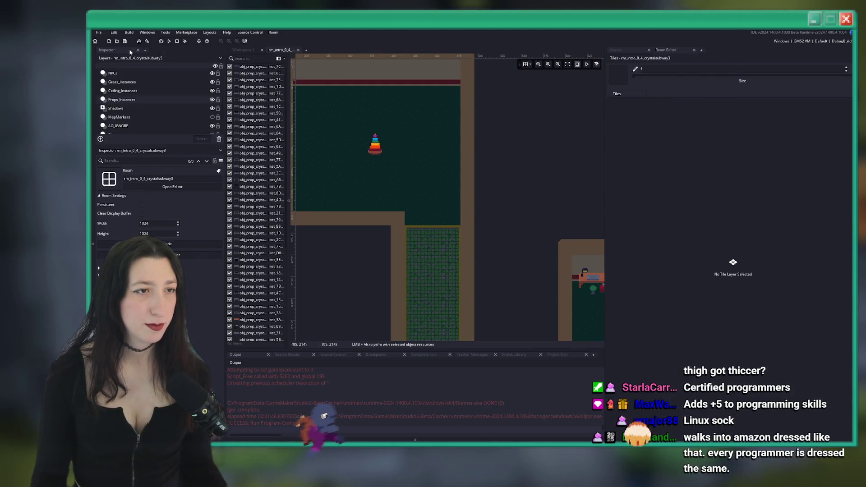
{"action": "left_click", "coordinate": [253, 52]}
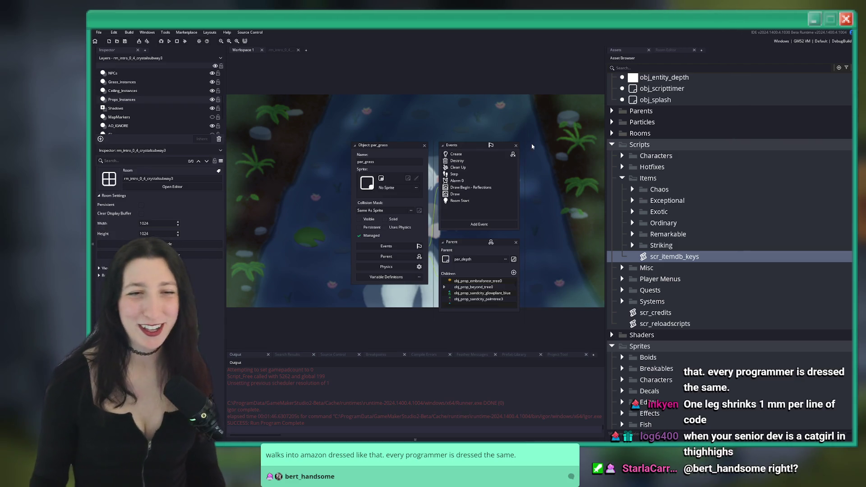
{"action": "left_click", "coordinate": [424, 145]}
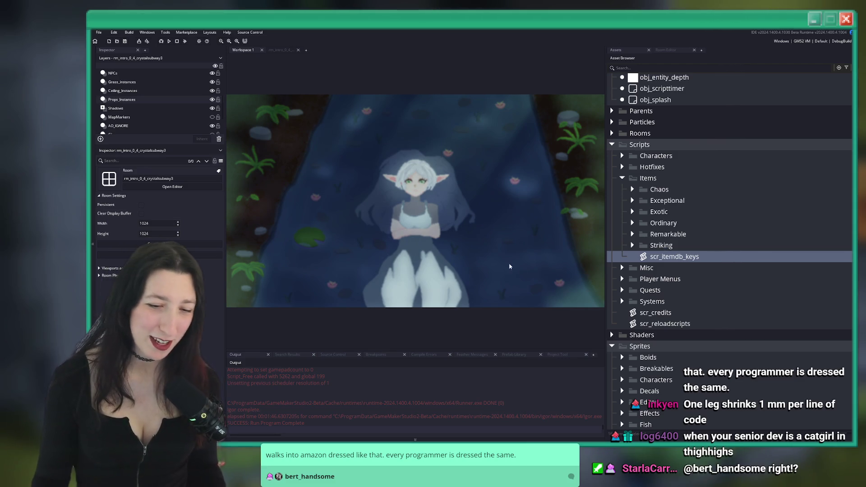
Search 'rm_intro_0_4_' and open the rm_intro_0_4_abandonedtown0_home2 room.
{"action": "key", "text": "ctrl+t"}
{"action": "type", "text": "ur"}
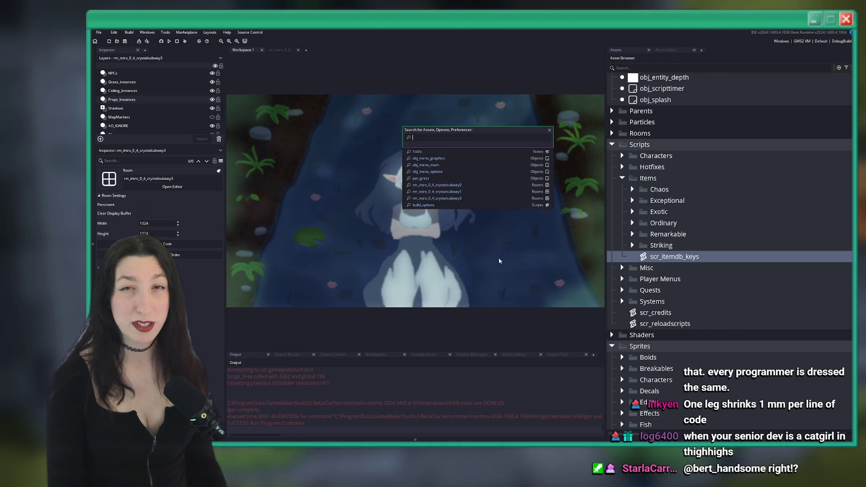
{"action": "type", "text": "rm_int"}
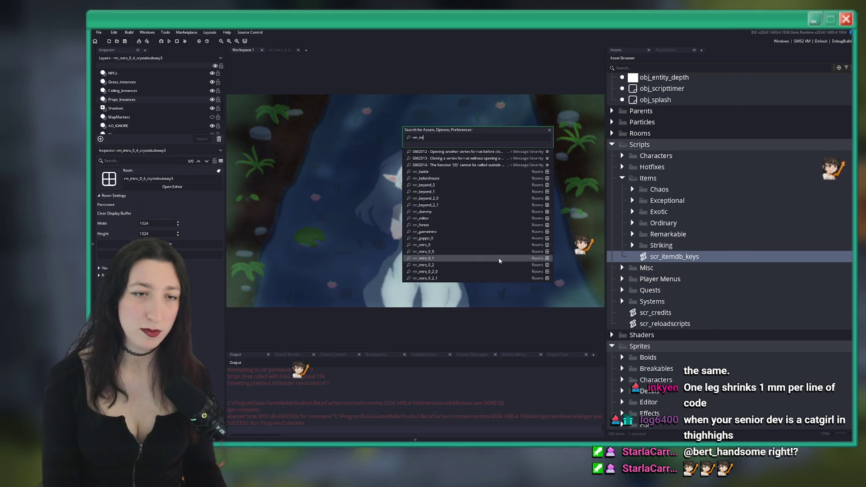
{"action": "type", "text": "ro_0_4_c"}
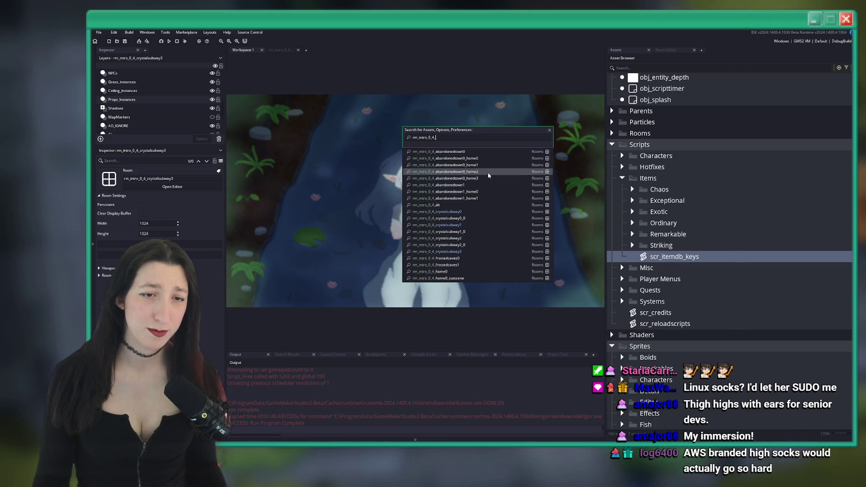
{"action": "left_click", "coordinate": [486, 172]}
{"action": "scroll", "coordinate": [458, 218], "scroll_direction": "up", "scroll_amount": 4}
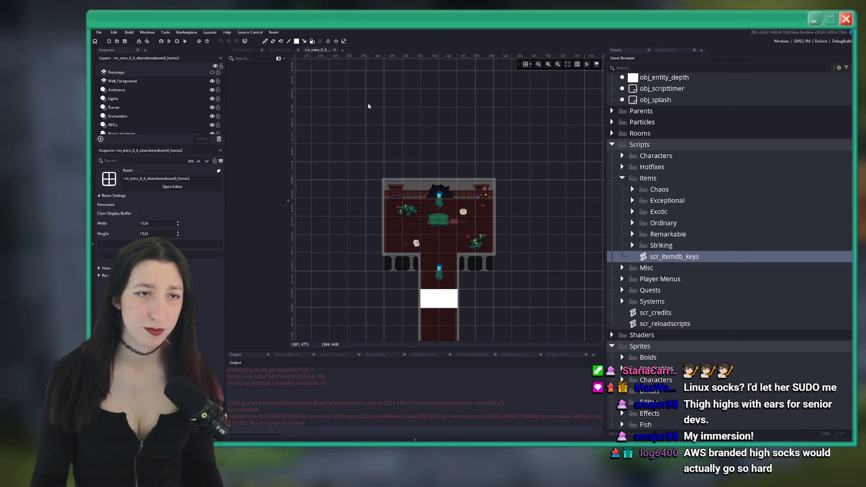
Close the home2 room and open rm_intro_0_4_abandonedtown0_home1 from a 'home1' search.
{"action": "middle_click", "coordinate": [313, 50]}
{"action": "key", "text": "ctrl+t"}
{"action": "type", "text": "home1"}
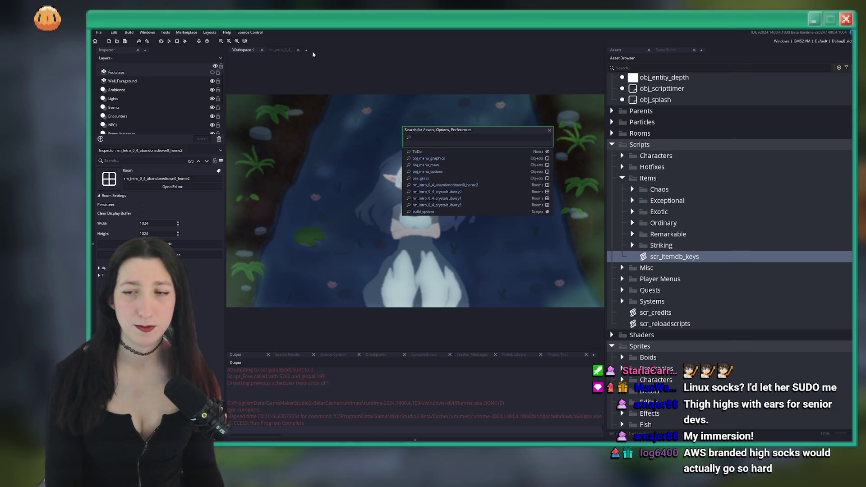
{"action": "key", "text": "Down"}
{"action": "key", "text": "Down"}
{"action": "key", "text": "Down"}
{"action": "key", "text": "Up"}
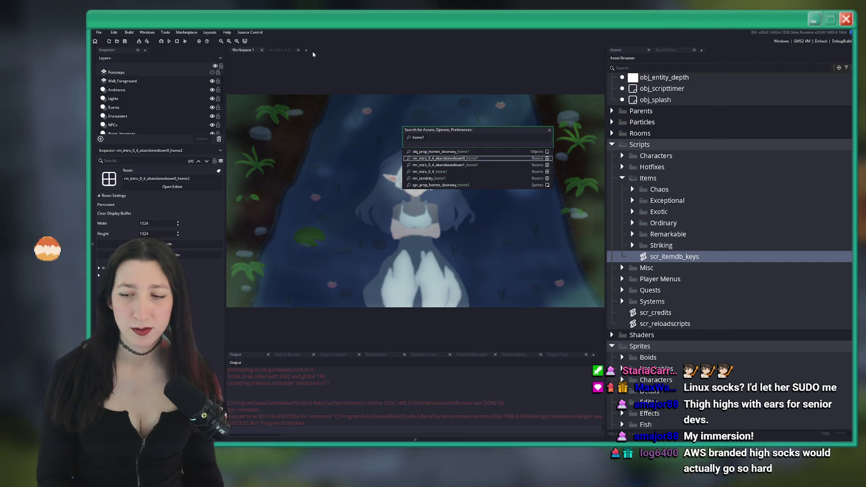
{"action": "key", "text": "Down"}
{"action": "key", "text": "Up"}
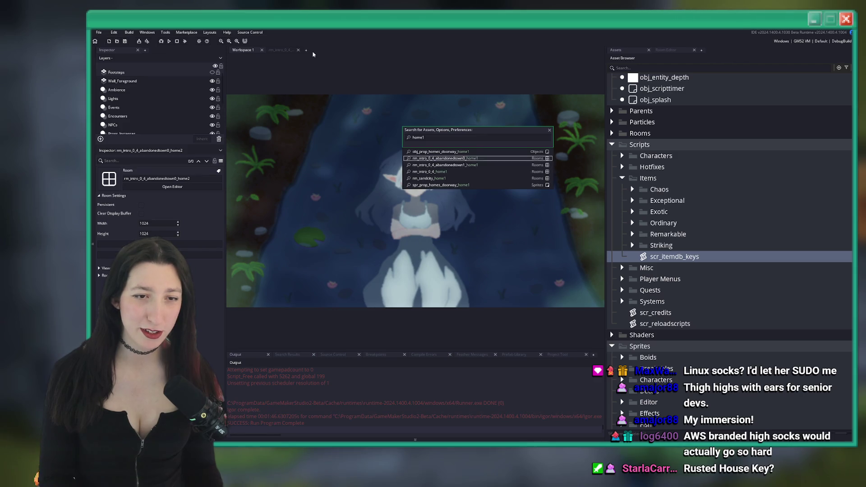
{"action": "key", "text": "Return"}
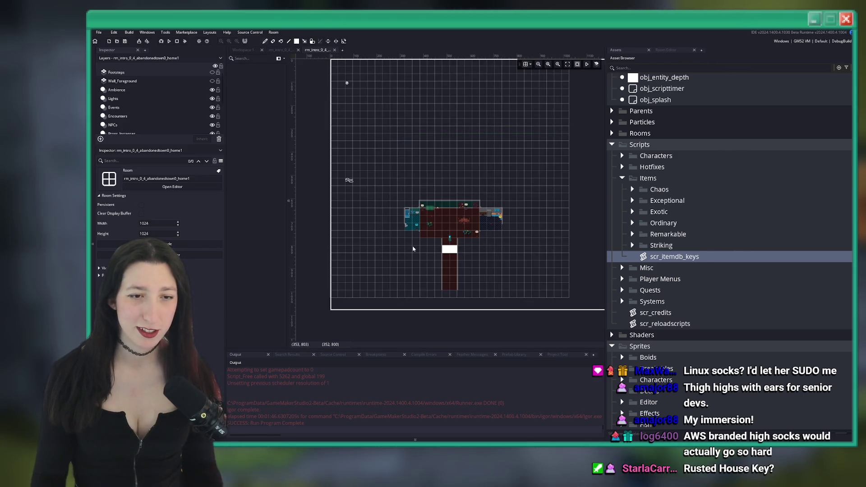
Zoom over the home1 house layout, then search assets for 'awn0'.
{"action": "scroll", "coordinate": [462, 191], "scroll_direction": "up", "scroll_amount": 5}
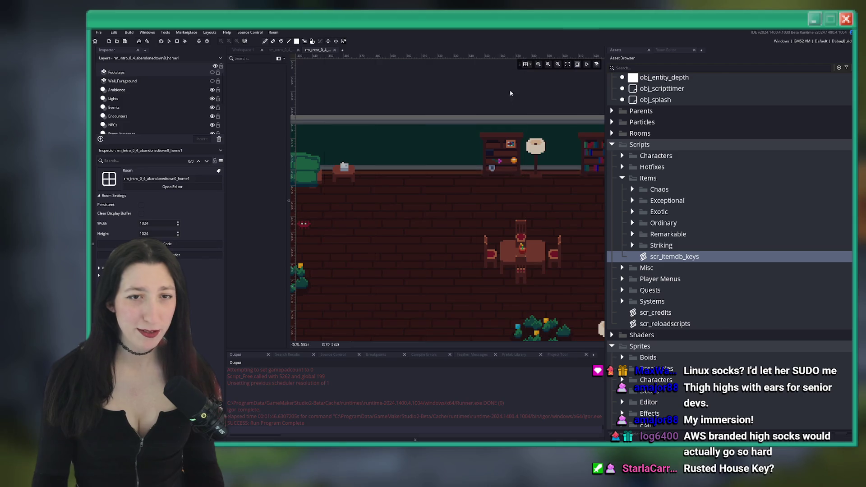
{"action": "scroll", "coordinate": [429, 158], "scroll_direction": "down", "scroll_amount": 4}
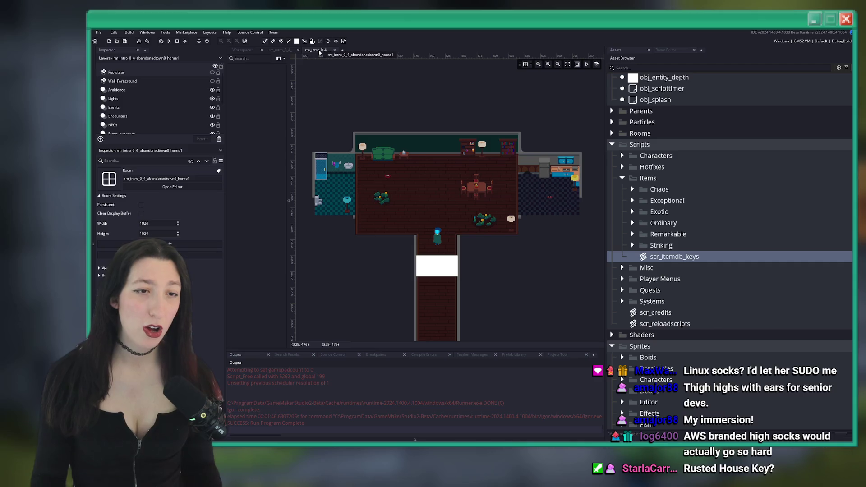
{"action": "key", "text": "ctrl+t"}
{"action": "type", "text": "a"}
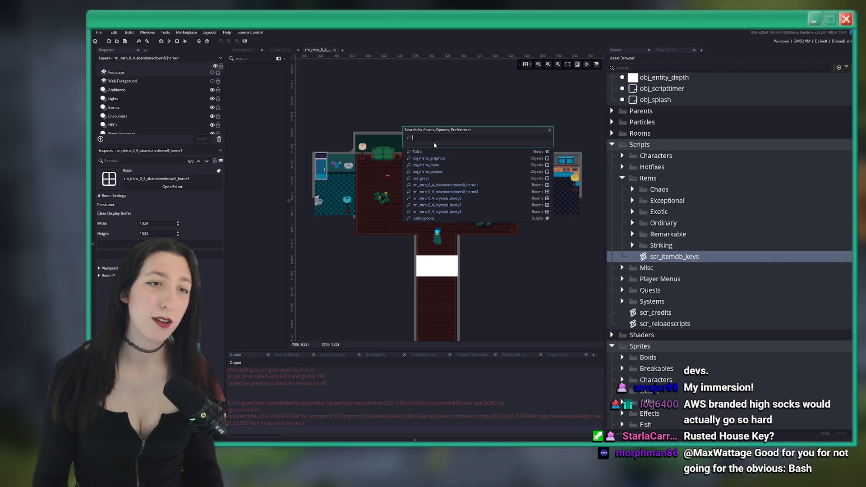
{"action": "type", "text": "wn0"}
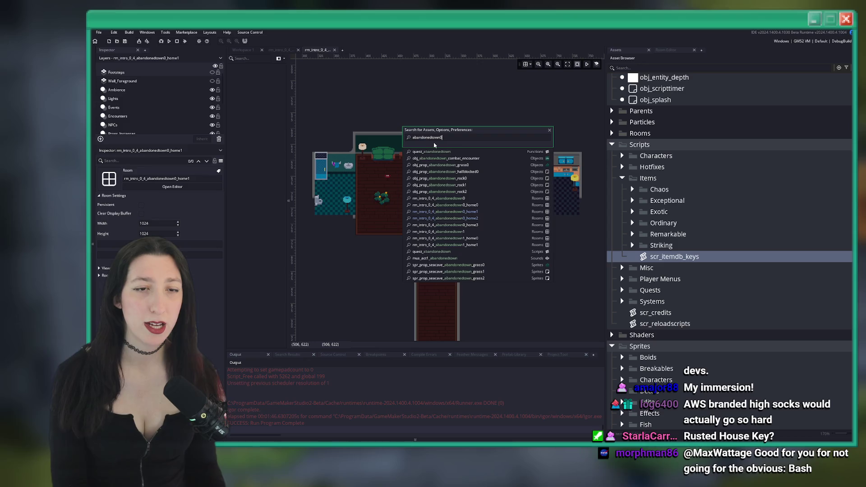
Open the rm_intro_0_4_abandonedtown0 room and inspect its MapMarkers layer.
{"action": "key", "text": "Return"}
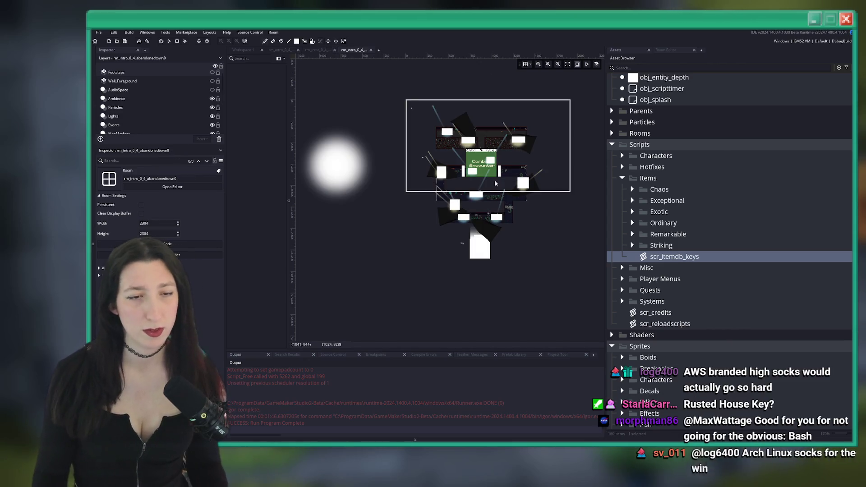
{"action": "scroll", "coordinate": [536, 68], "scroll_direction": "up", "scroll_amount": 5}
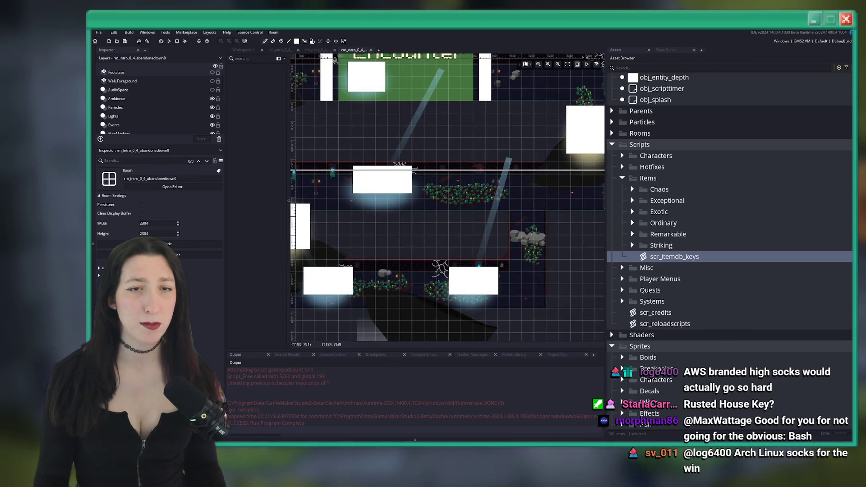
{"action": "scroll", "coordinate": [166, 116], "scroll_direction": "down", "scroll_amount": 2}
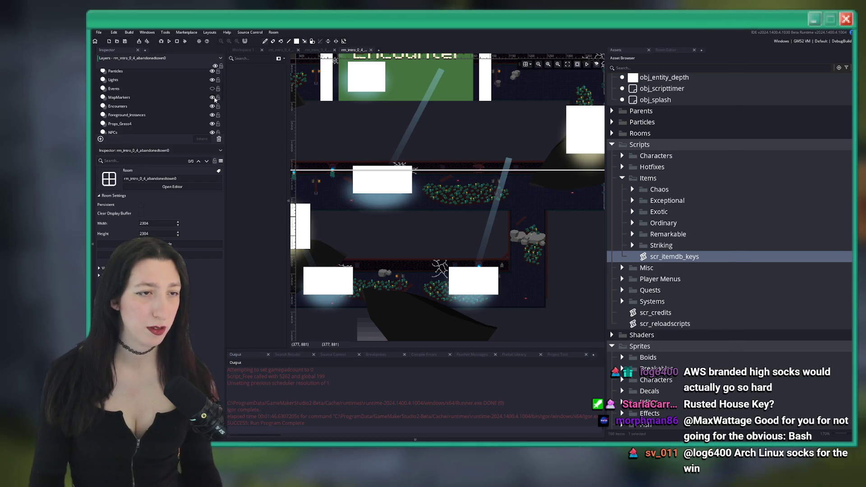
{"action": "left_click", "coordinate": [212, 97]}
{"action": "left_click", "coordinate": [213, 97]}
{"action": "scroll", "coordinate": [212, 98], "scroll_direction": "up", "scroll_amount": 1}
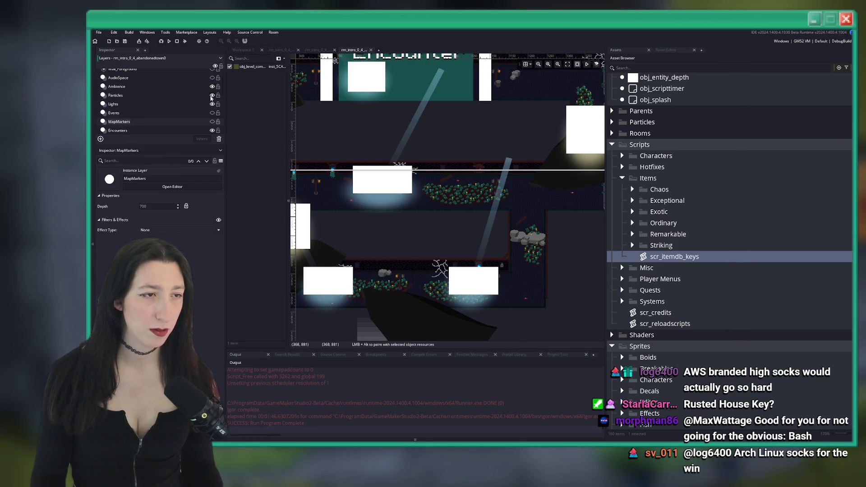
{"action": "scroll", "coordinate": [131, 119], "scroll_direction": "down", "scroll_amount": 1}
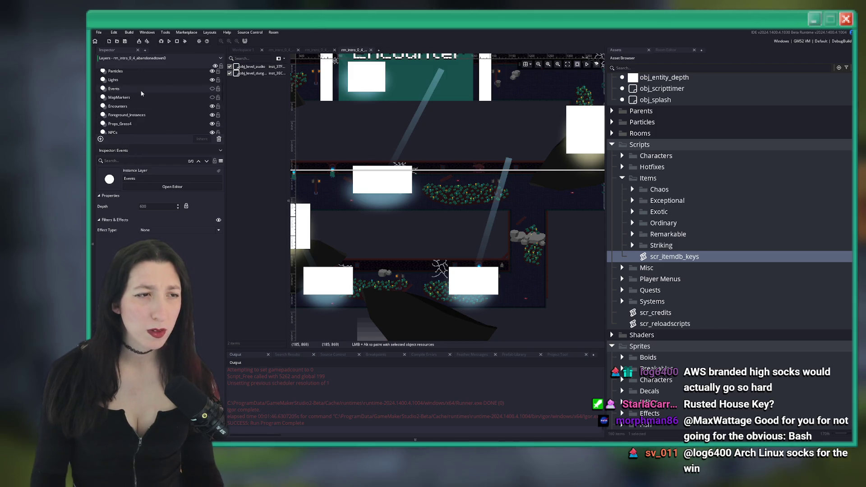
{"action": "left_click", "coordinate": [173, 97]}
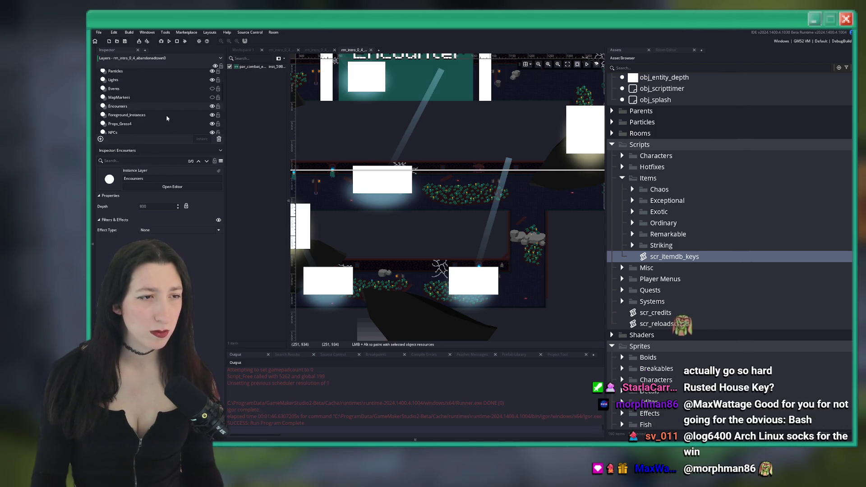
{"action": "scroll", "coordinate": [163, 100], "scroll_direction": "up", "scroll_amount": 2}
Inspect the Wall_Foreground, Ambience, MapMarkers, NPCs and Props_Grass4 layers, making Props_Grass4 visible.
{"action": "left_click", "coordinate": [162, 83]}
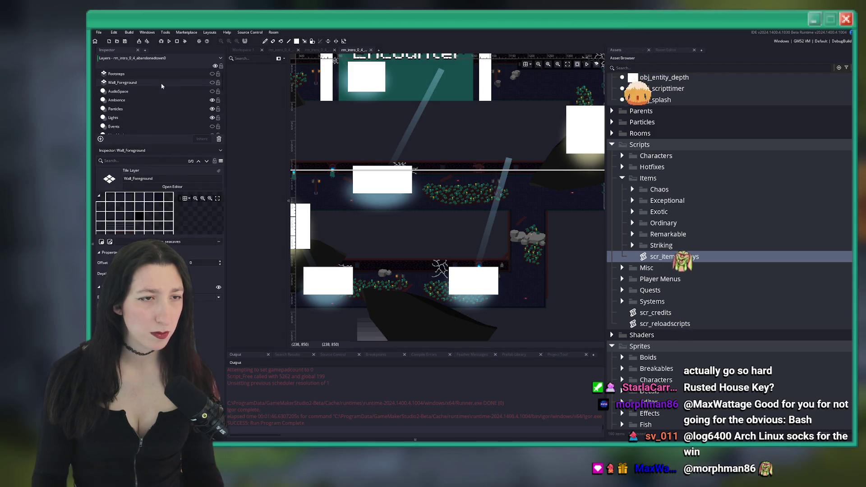
{"action": "left_click", "coordinate": [135, 100]}
{"action": "scroll", "coordinate": [133, 130], "scroll_direction": "down", "scroll_amount": 1}
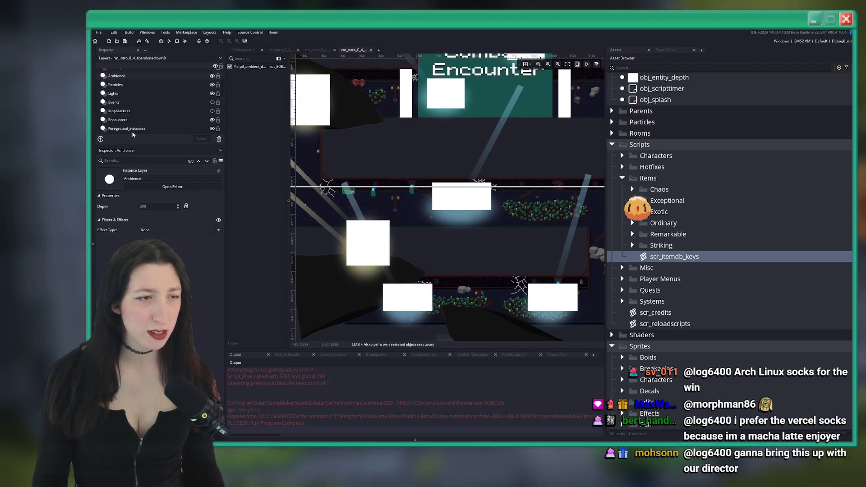
{"action": "left_click", "coordinate": [138, 111]}
{"action": "scroll", "coordinate": [151, 115], "scroll_direction": "down", "scroll_amount": 1}
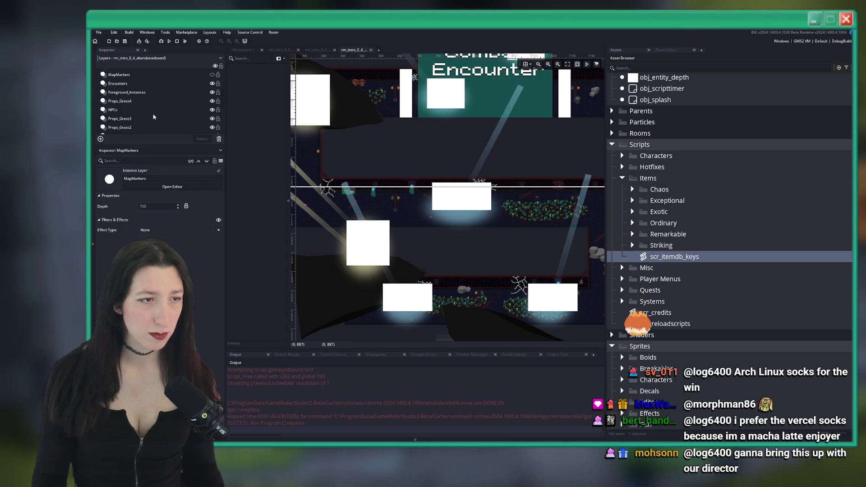
{"action": "left_click", "coordinate": [156, 110]}
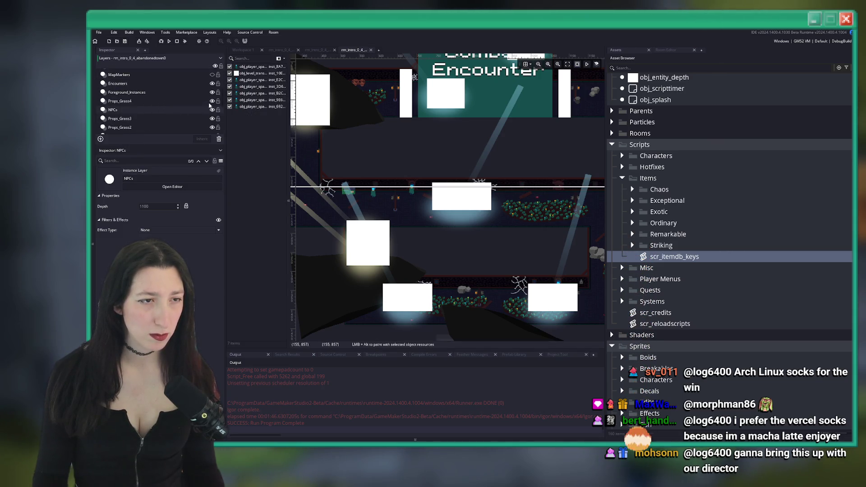
{"action": "left_click", "coordinate": [211, 101]}
{"action": "left_click", "coordinate": [212, 101]}
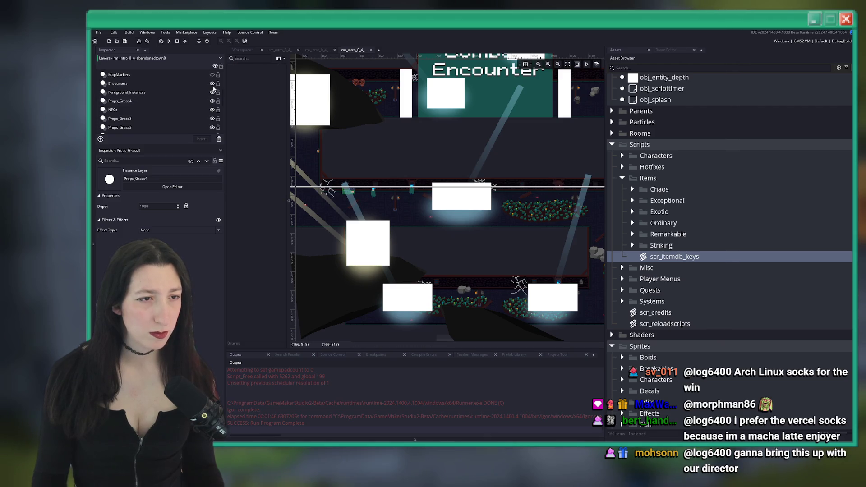
{"action": "scroll", "coordinate": [213, 90], "scroll_direction": "down", "scroll_amount": 2}
{"action": "scroll", "coordinate": [213, 92], "scroll_direction": "up", "scroll_amount": 2}
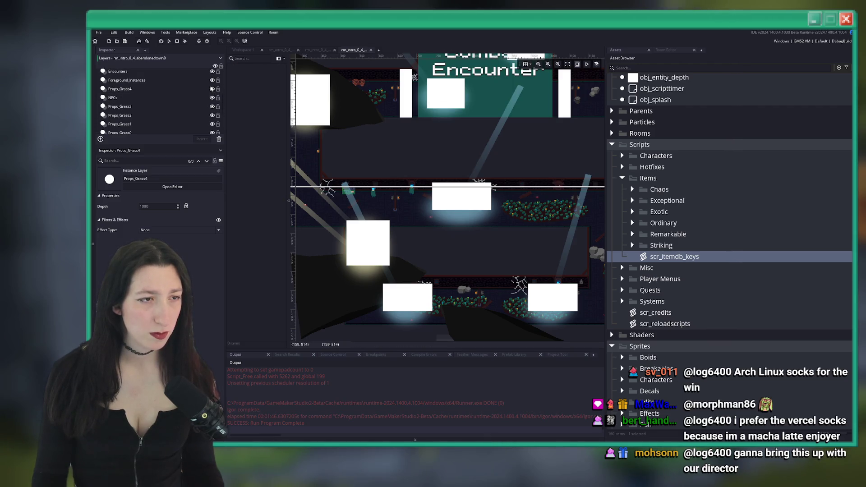
Hide the Encounters layer, keeping Props_Instances visible.
{"action": "left_click", "coordinate": [213, 84]}
{"action": "scroll", "coordinate": [213, 95], "scroll_direction": "down", "scroll_amount": 2}
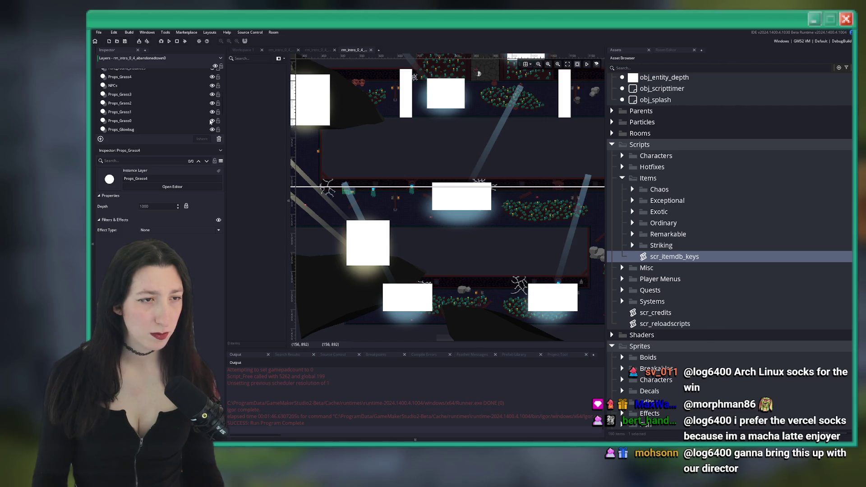
{"action": "scroll", "coordinate": [211, 120], "scroll_direction": "down", "scroll_amount": 1}
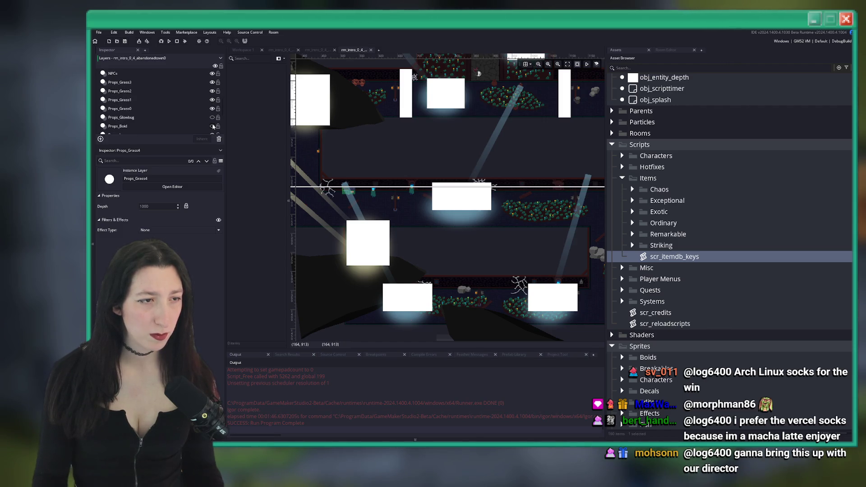
{"action": "scroll", "coordinate": [212, 126], "scroll_direction": "down", "scroll_amount": 1}
{"action": "left_click", "coordinate": [212, 123]}
{"action": "left_click", "coordinate": [212, 124]}
{"action": "scroll", "coordinate": [211, 122], "scroll_direction": "down", "scroll_amount": 2}
{"action": "scroll", "coordinate": [208, 122], "scroll_direction": "down", "scroll_amount": 1}
Inspect the Clips, AudioSpace and Particles layers.
{"action": "left_click", "coordinate": [201, 118]}
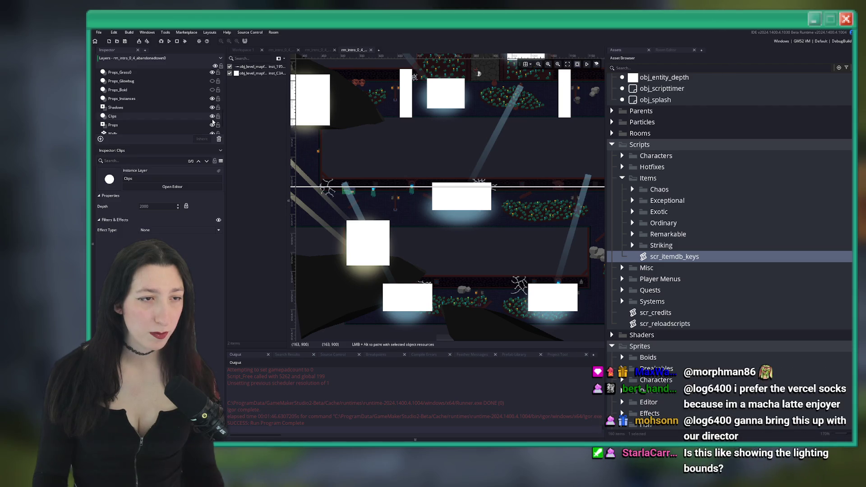
{"action": "scroll", "coordinate": [212, 113], "scroll_direction": "down", "scroll_amount": 3}
{"action": "scroll", "coordinate": [153, 91], "scroll_direction": "down", "scroll_amount": 2}
{"action": "left_click", "coordinate": [147, 91]}
{"action": "left_click", "coordinate": [185, 109]}
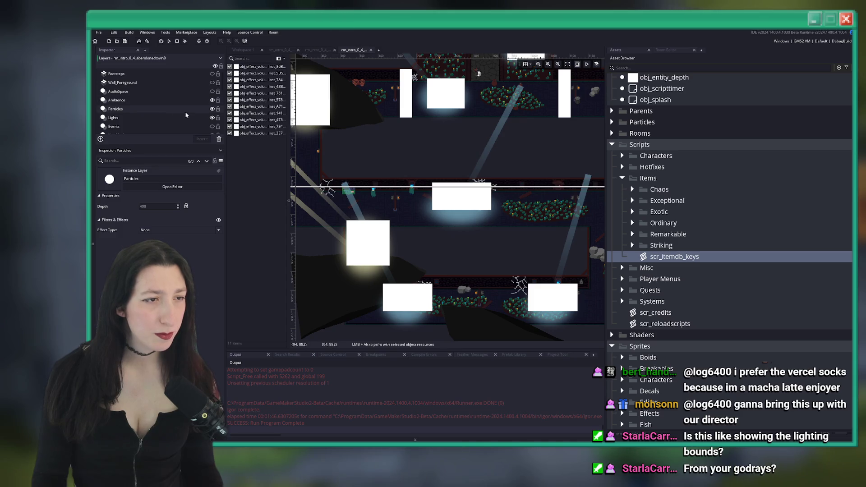
Hide the Particles and Lights layers, then select Props_Instances.
{"action": "left_click", "coordinate": [212, 111]}
{"action": "scroll", "coordinate": [168, 101], "scroll_direction": "down", "scroll_amount": 4}
{"action": "scroll", "coordinate": [176, 101], "scroll_direction": "up", "scroll_amount": 1}
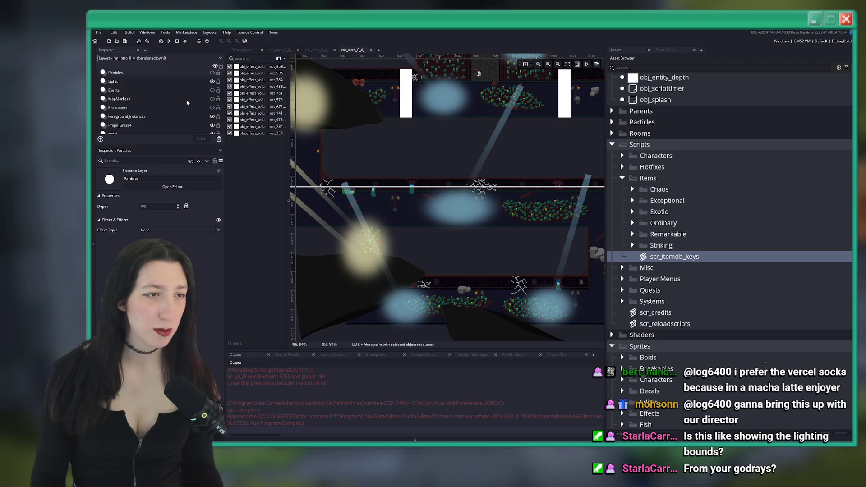
{"action": "left_click", "coordinate": [213, 81]}
{"action": "scroll", "coordinate": [166, 116], "scroll_direction": "down", "scroll_amount": 4}
{"action": "left_click", "coordinate": [122, 86]}
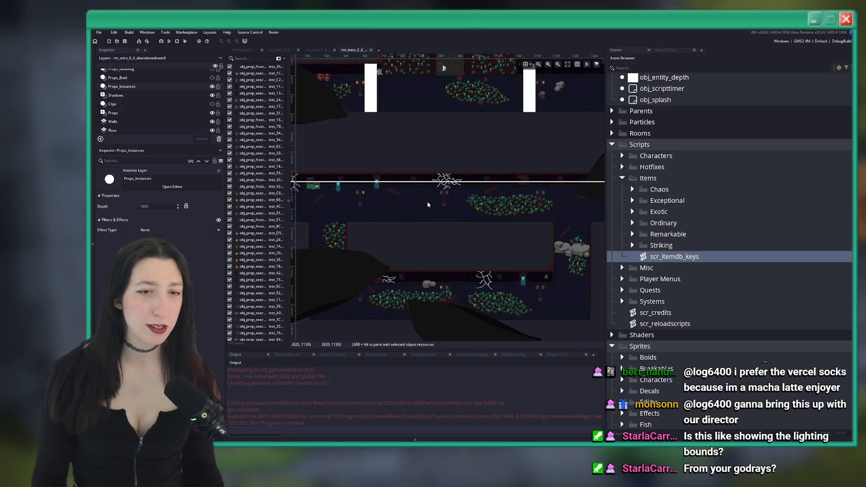
Narrow the inspector, hide all side panels, and zoom toward the blue character by the upper wall.
{"action": "left_click_drag", "start_coordinate": [224, 151], "coordinate": [173, 154]}
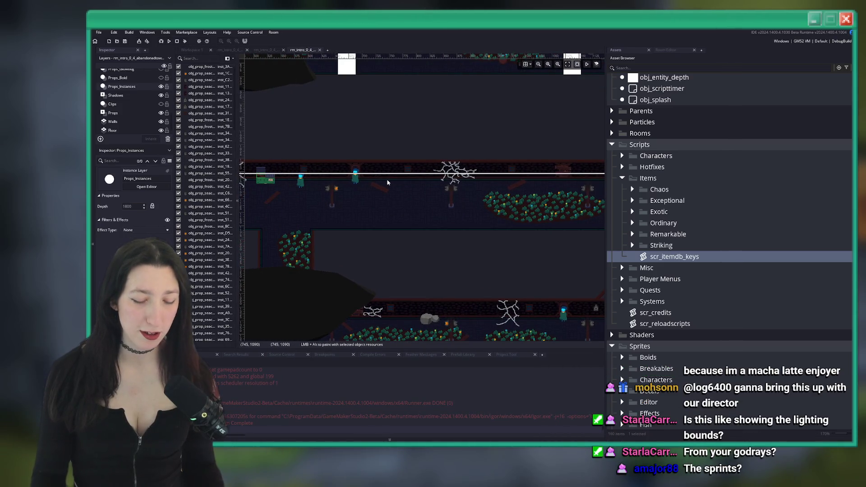
{"action": "key", "text": "F12"}
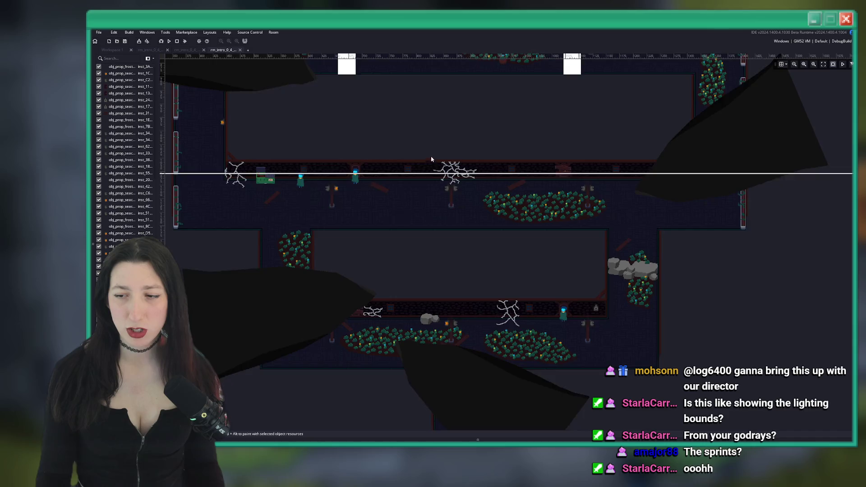
{"action": "scroll", "coordinate": [431, 159], "scroll_direction": "up", "scroll_amount": 3}
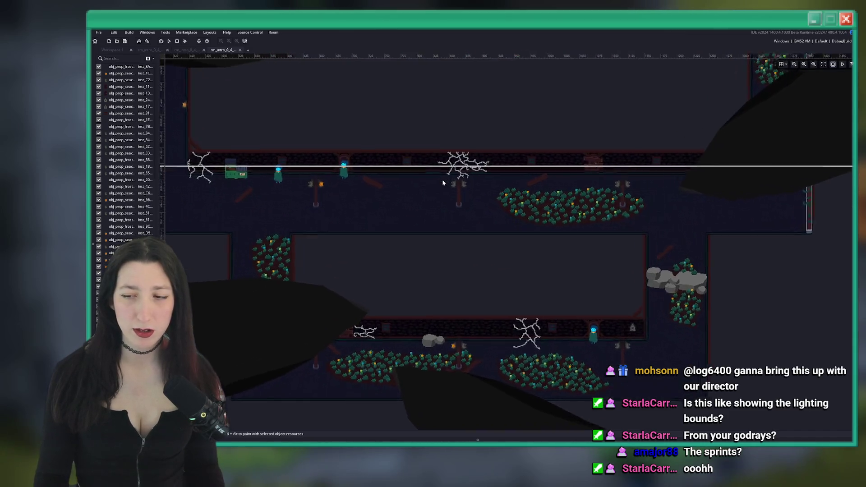
{"action": "scroll", "coordinate": [464, 171], "scroll_direction": "up", "scroll_amount": 1}
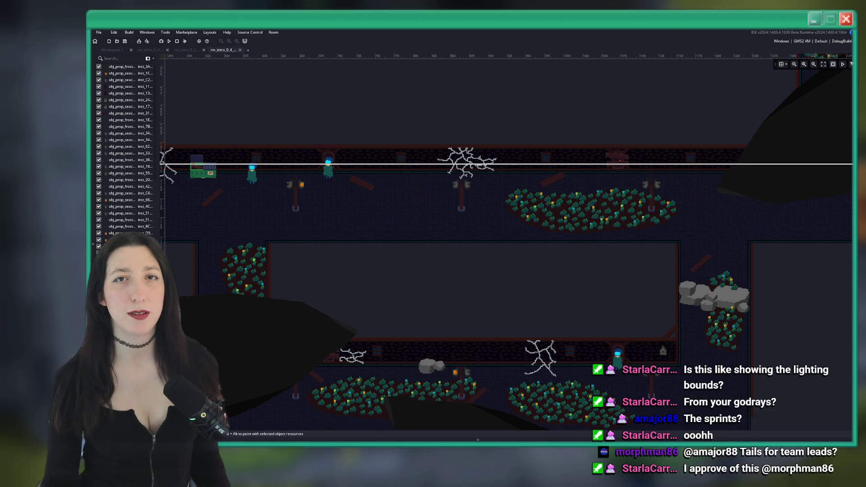
{"action": "left_click_drag", "start_coordinate": [481, 208], "coordinate": [511, 212]}
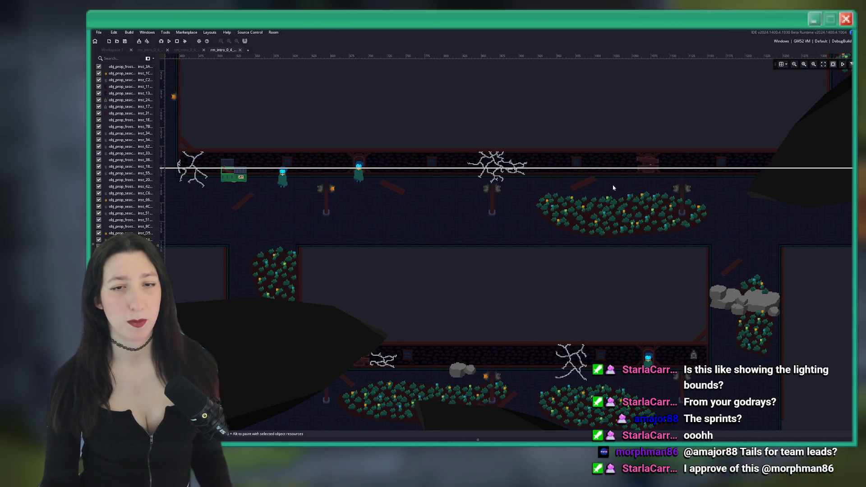
{"action": "scroll", "coordinate": [356, 158], "scroll_direction": "up", "scroll_amount": 4}
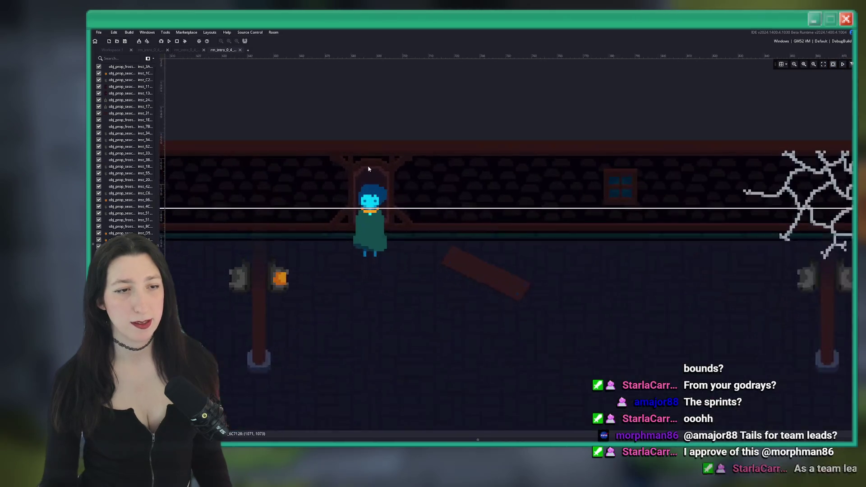
View the door instance's level_next creation code, then filter the Asset Browser by 'door'.
{"action": "double_click", "coordinate": [388, 180]}
{"action": "left_click_drag", "start_coordinate": [507, 104], "coordinate": [509, 121]}
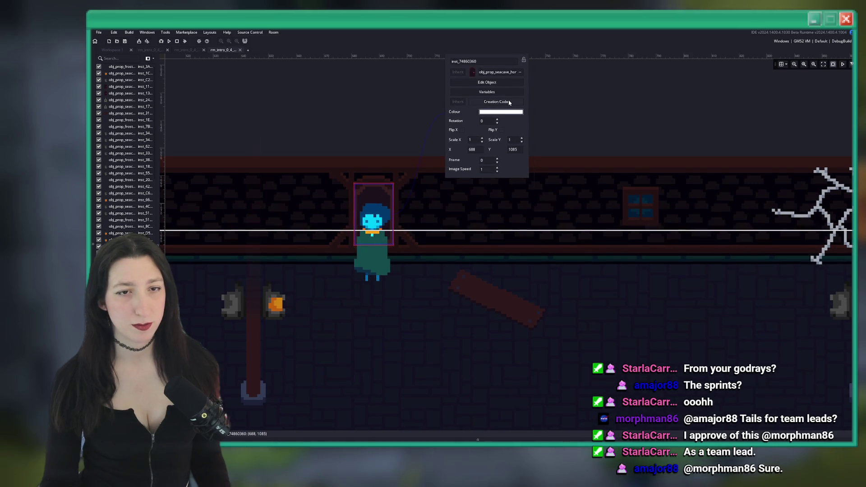
{"action": "left_click", "coordinate": [509, 102]}
{"action": "scroll", "coordinate": [435, 127], "scroll_direction": "down", "scroll_amount": 3}
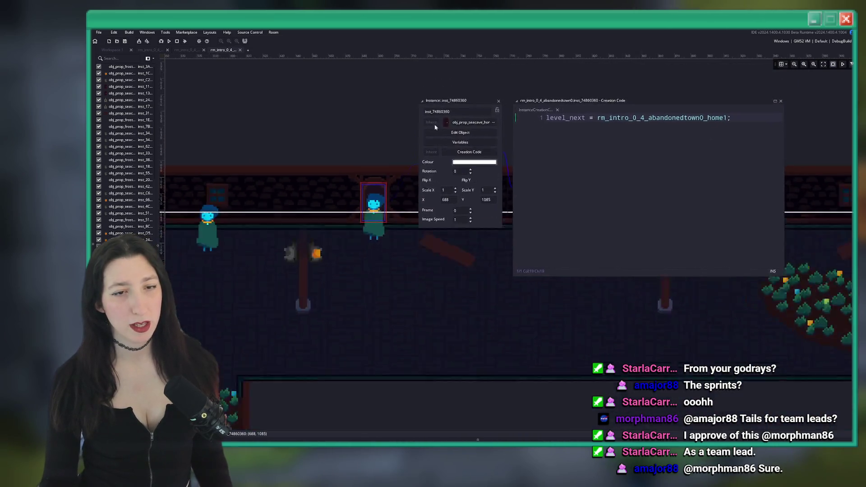
{"action": "scroll", "coordinate": [435, 127], "scroll_direction": "down", "scroll_amount": 5}
{"action": "scroll", "coordinate": [344, 172], "scroll_direction": "up", "scroll_amount": 2}
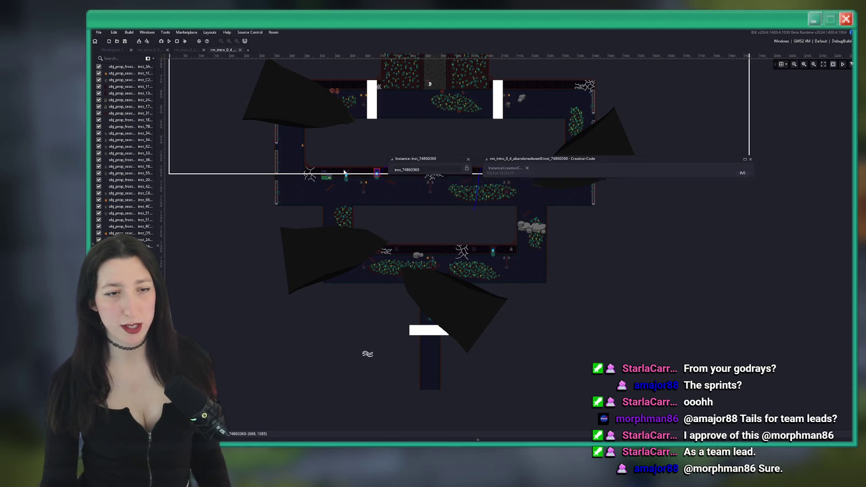
{"action": "scroll", "coordinate": [344, 173], "scroll_direction": "up", "scroll_amount": 5}
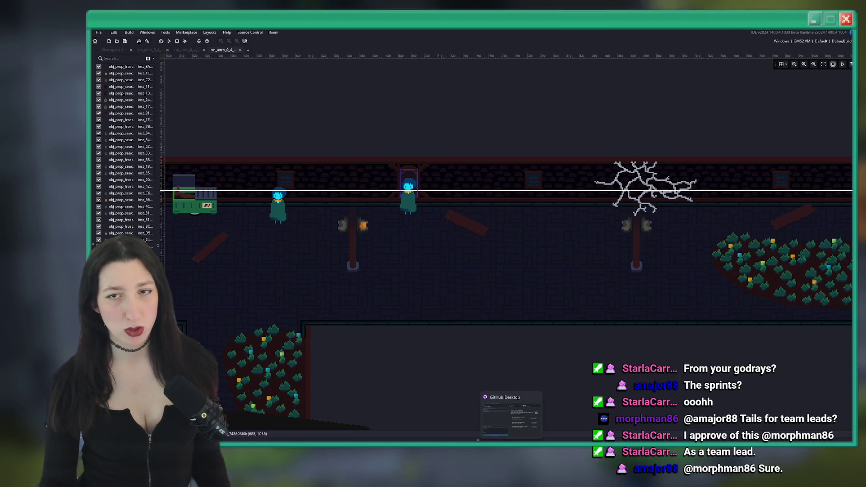
{"action": "key", "text": "ctrl+alt+a"}
{"action": "type", "text": "oor"}
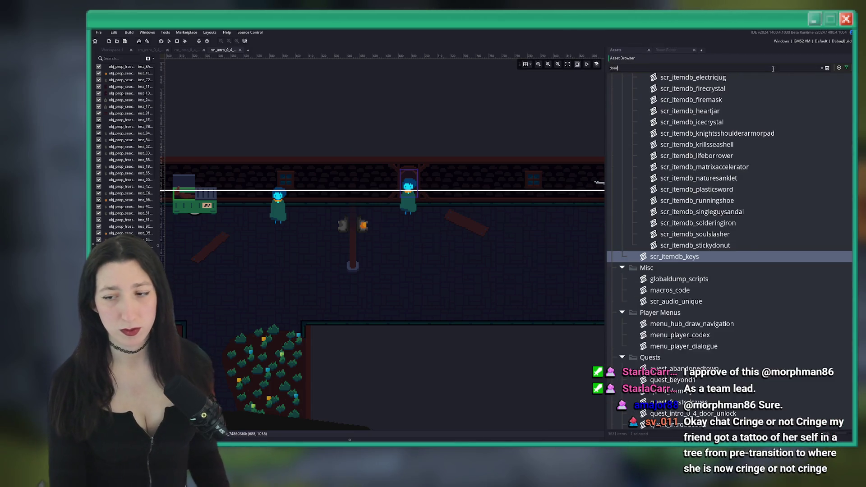